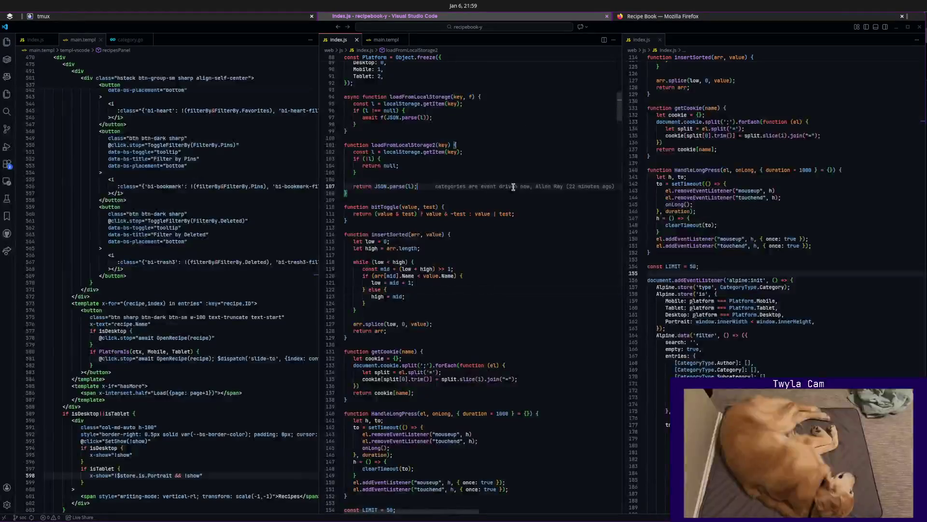
pyautogui.write('after')
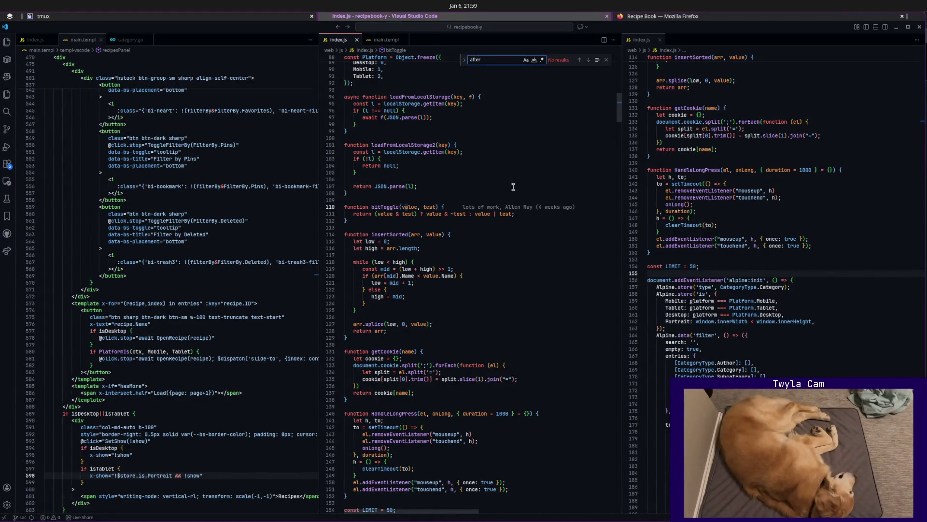
# Search main.templ for "aft" after index.js found nothing, then switch to the Recipe Book in Firefox.
pyautogui.press('Escape')
pyautogui.click(261, 211)
pyautogui.hotkey('ctrl', 'f')
pyautogui.write('aft')
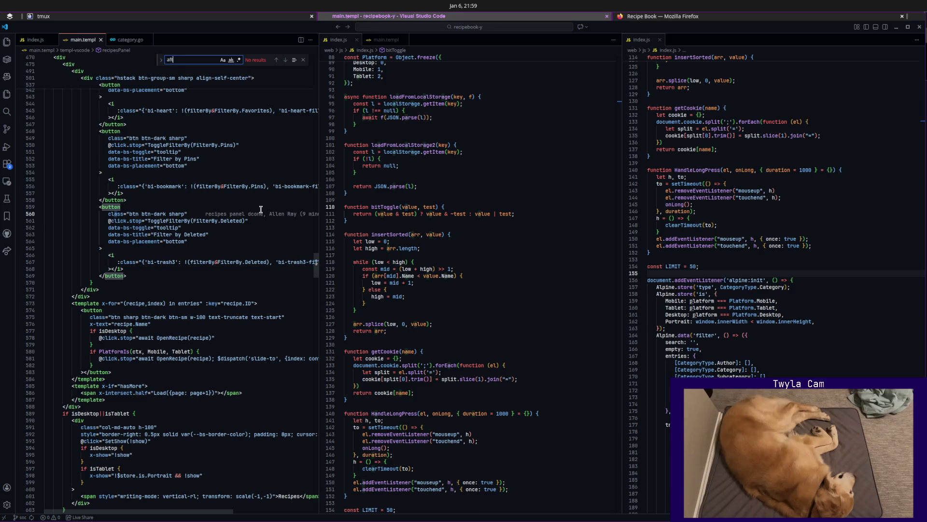
pyautogui.hotkey('alt', 'Tab')
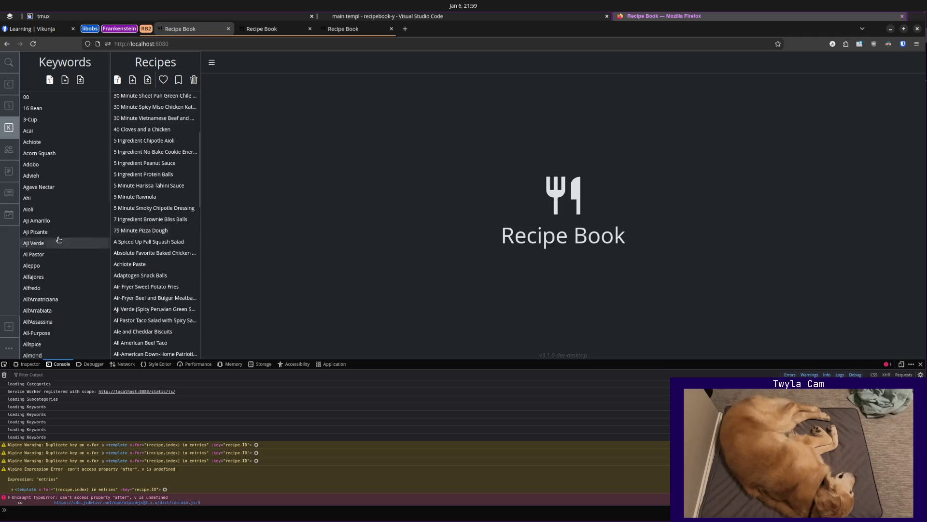
# Filter the recipes to one collection from the Collections sidebar, then return to index.js in the editor.
pyautogui.click(9, 192)
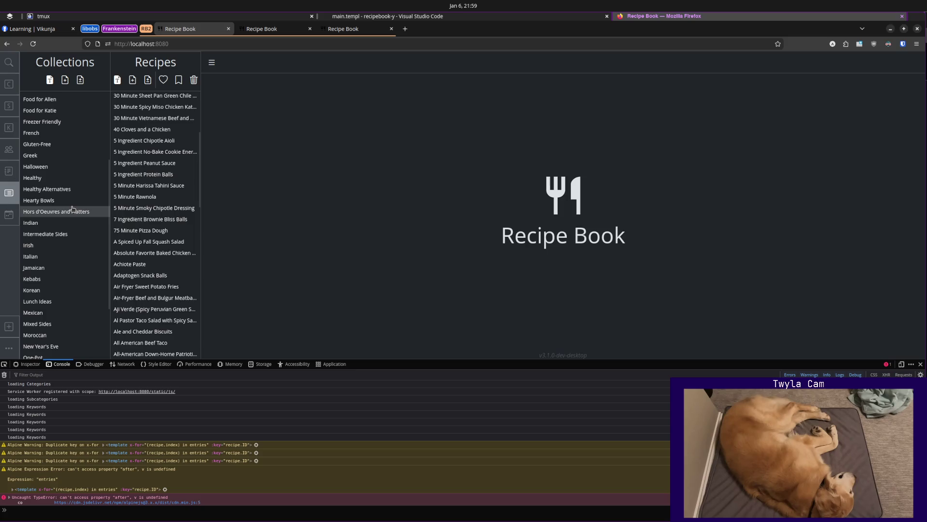
pyautogui.scroll(-4, 69, 156)
pyautogui.click(68, 152)
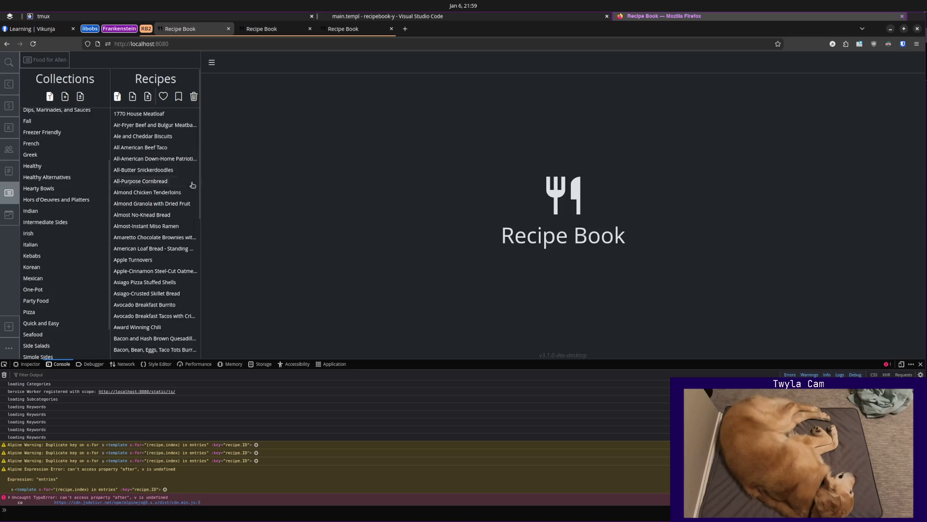
pyautogui.scroll(-3, 182, 190)
pyautogui.scroll(-2, 182, 190)
pyautogui.scroll(-3, 181, 191)
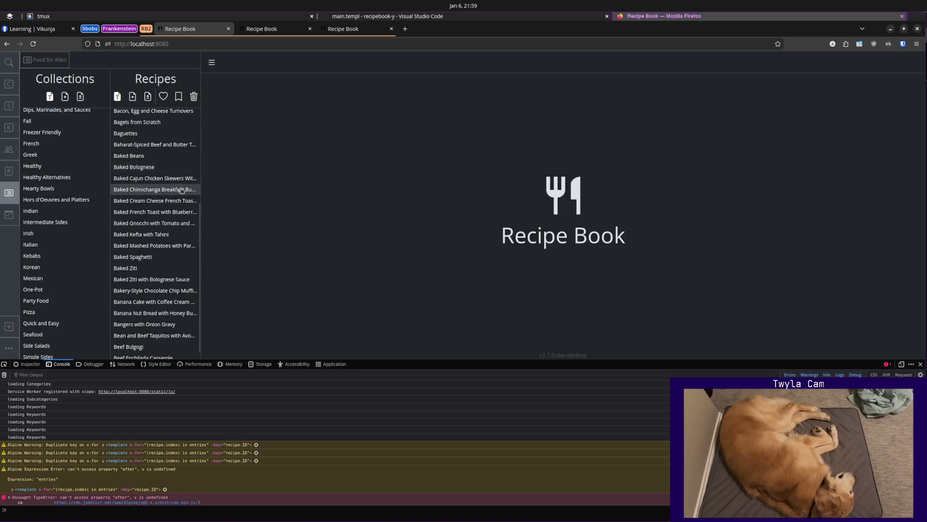
pyautogui.scroll(-1, 181, 189)
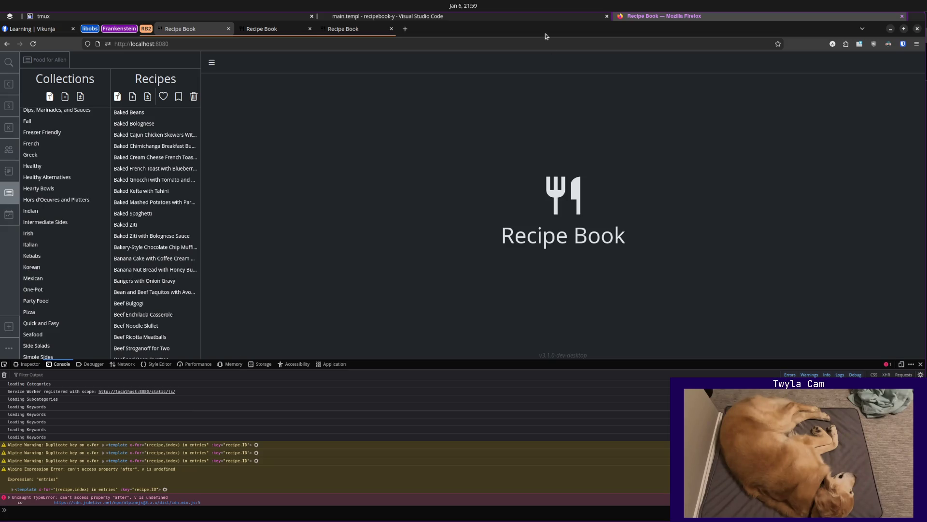
pyautogui.click(517, 17)
pyautogui.click(749, 230)
# Find the console.log debug line in index.js, delete it, and check the Recipe Book console.
pyautogui.hotkey('ctrl', 'f')
pyautogui.write('console.log')
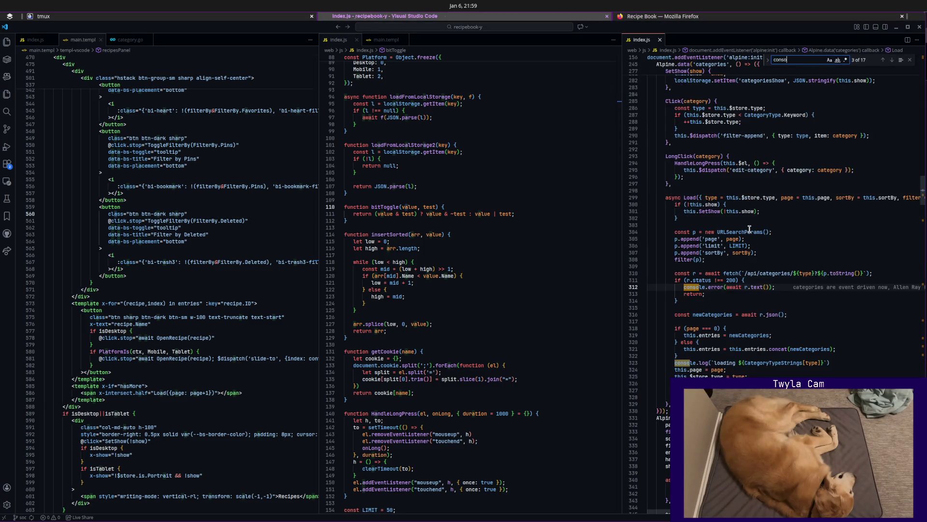
pyautogui.press('Escape')
pyautogui.hotkey('ctrl', 'shift', 'k')
pyautogui.hotkey('alt', 'Tab')
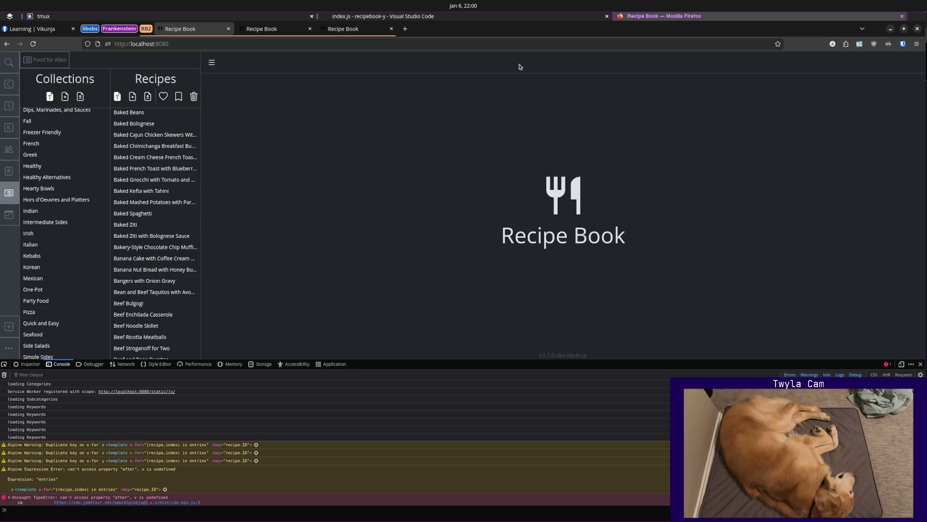
# Review the recipes Load function and its page === 0 check in index.js, then go back to Firefox.
pyautogui.click(521, 18)
pyautogui.moveTo(796, 280)
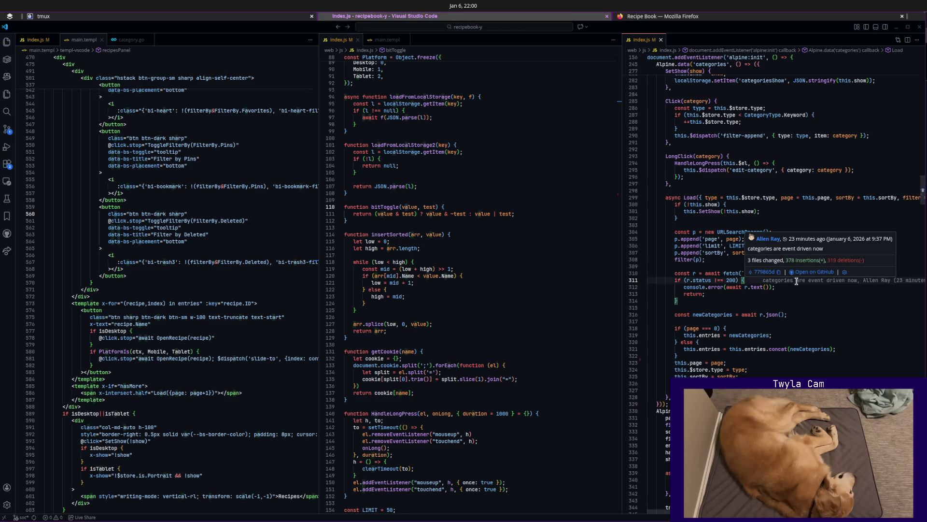
pyautogui.scroll(-5, 800, 346)
pyautogui.scroll(-5, 800, 347)
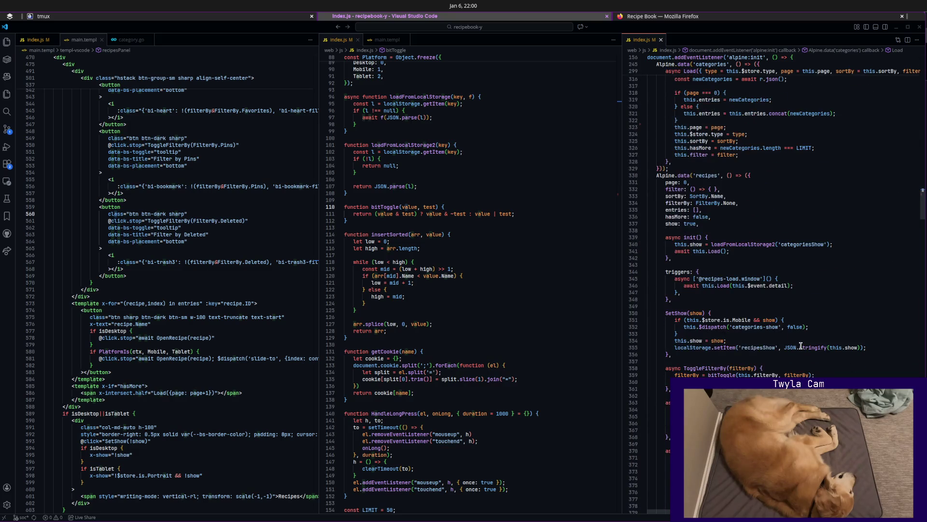
pyautogui.scroll(-3, 800, 347)
pyautogui.scroll(-2, 800, 346)
pyautogui.scroll(-2, 800, 347)
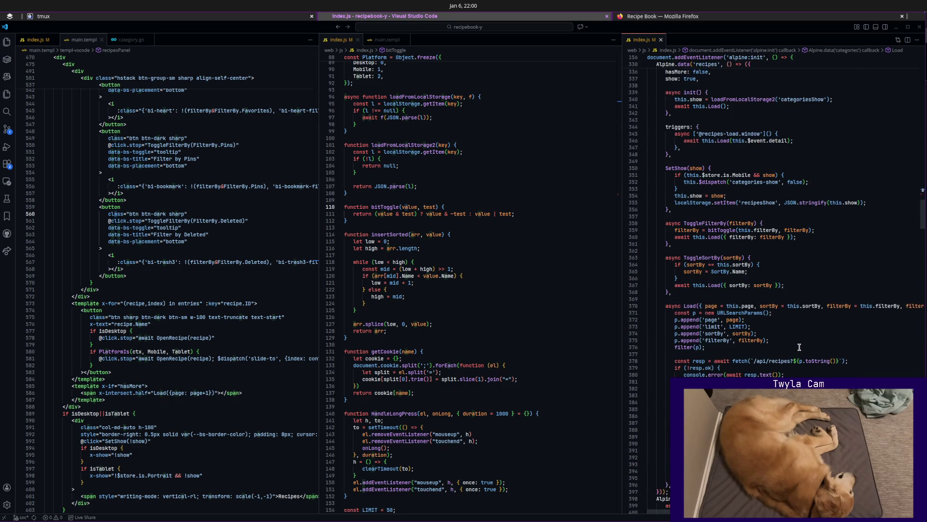
pyautogui.click(798, 402)
pyautogui.scroll(-3, 797, 402)
pyautogui.click(691, 361)
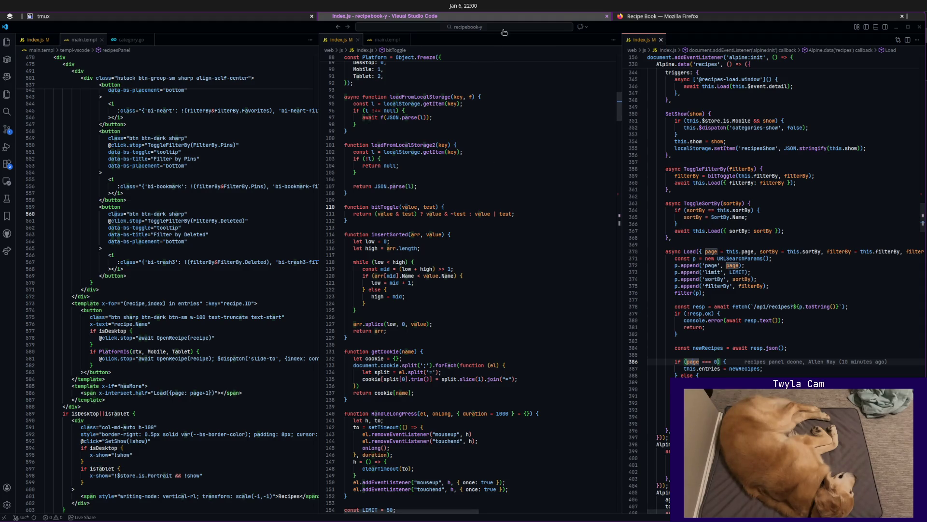
pyautogui.click(689, 17)
# Reload the Recipe Book, open the 'Nduja, but Not recipe, and try the Appetizers subcategories filter.
pyautogui.hotkey('ctrl', 'r')
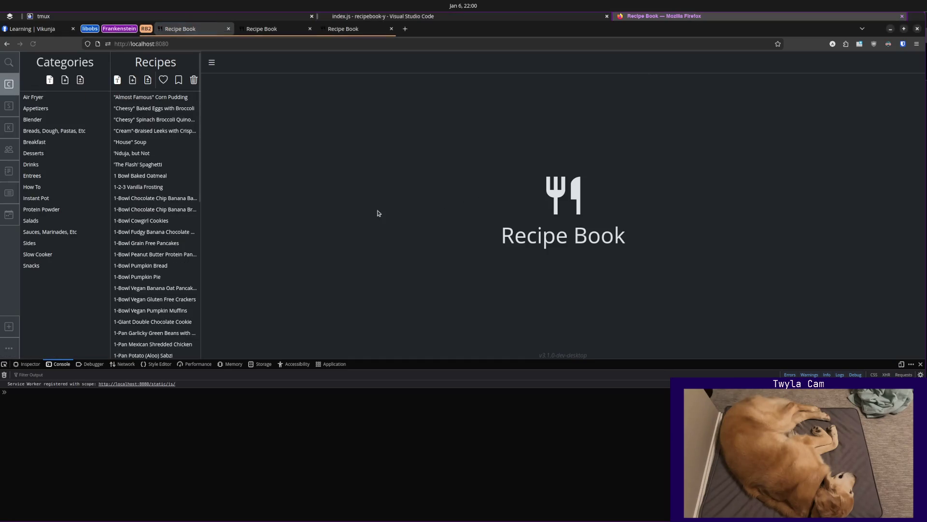
pyautogui.click(147, 154)
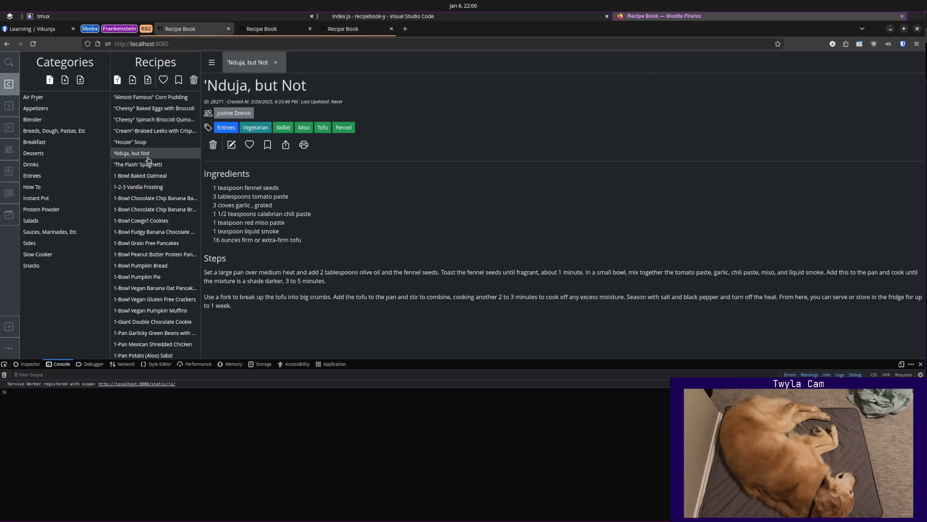
pyautogui.scroll(-3, 146, 160)
pyautogui.scroll(-3, 148, 166)
pyautogui.scroll(-2, 149, 171)
pyautogui.scroll(-3, 149, 171)
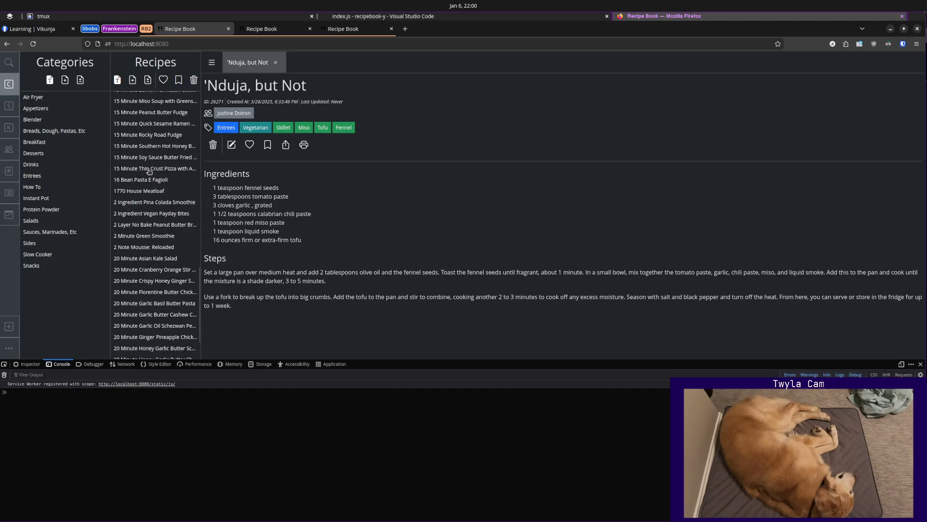
pyautogui.scroll(-3, 149, 170)
pyautogui.scroll(-3, 149, 171)
pyautogui.scroll(-5, 149, 171)
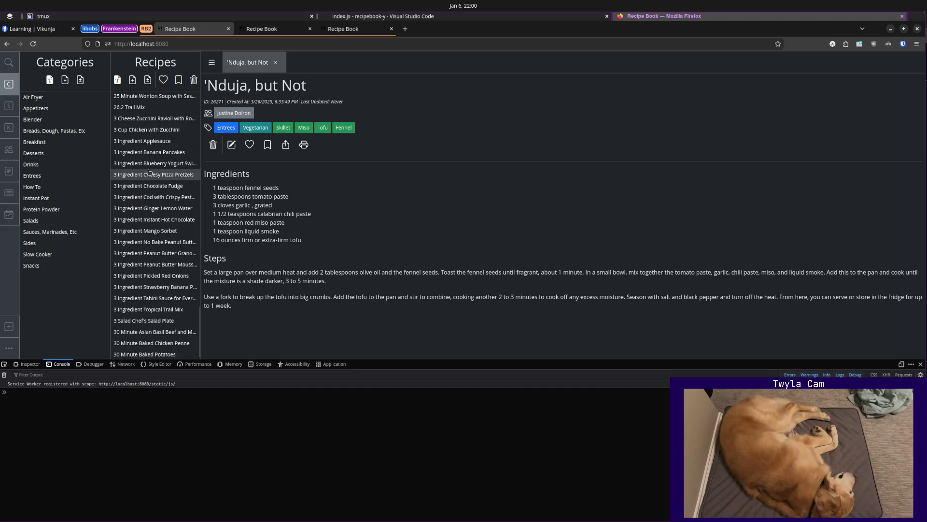
pyautogui.click(36, 108)
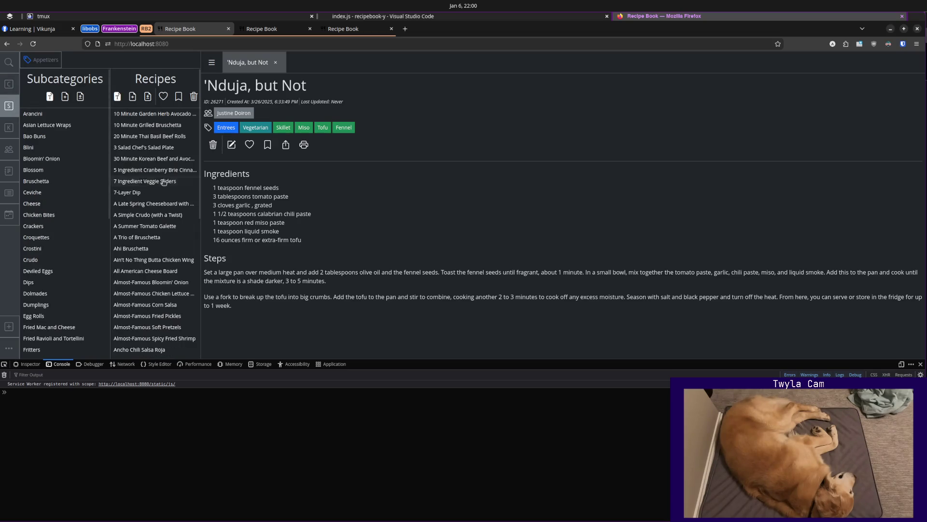
pyautogui.scroll(-1, 163, 190)
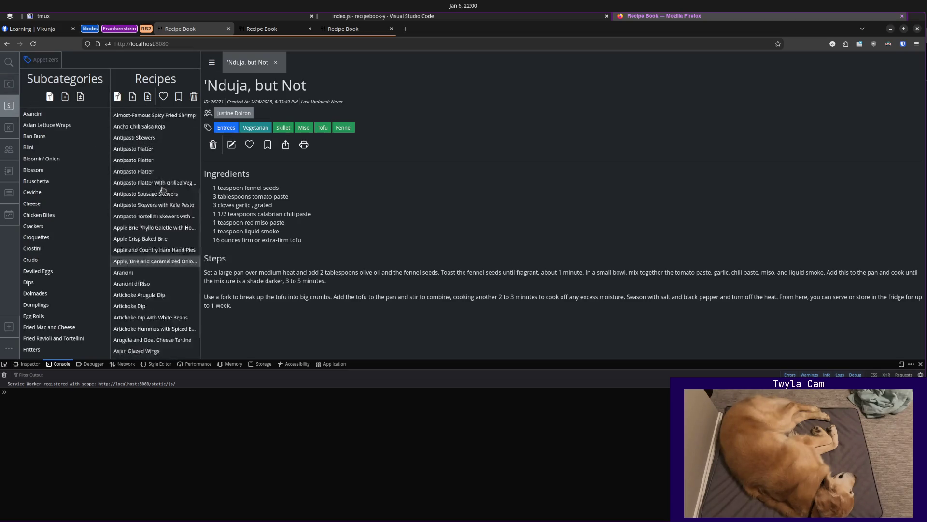
pyautogui.click(41, 60)
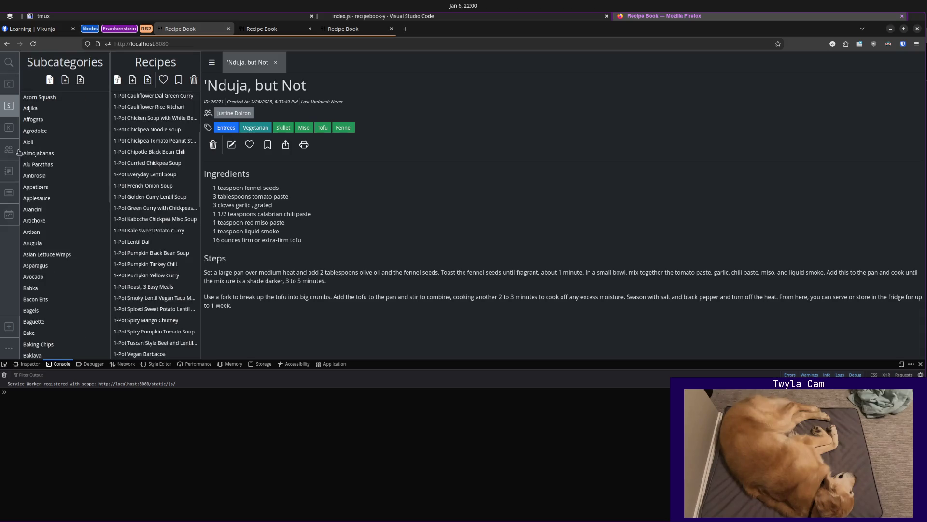
# Filter recipes by an author and by a collection, switching between the Authors, Subcategories and Collections panels.
pyautogui.click(9, 149)
pyautogui.click(60, 255)
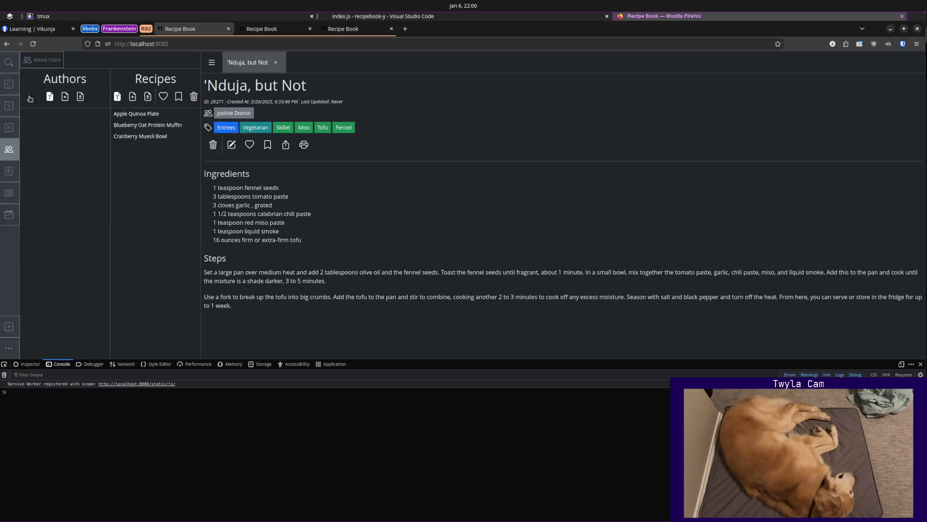
pyautogui.click(39, 60)
pyautogui.click(9, 106)
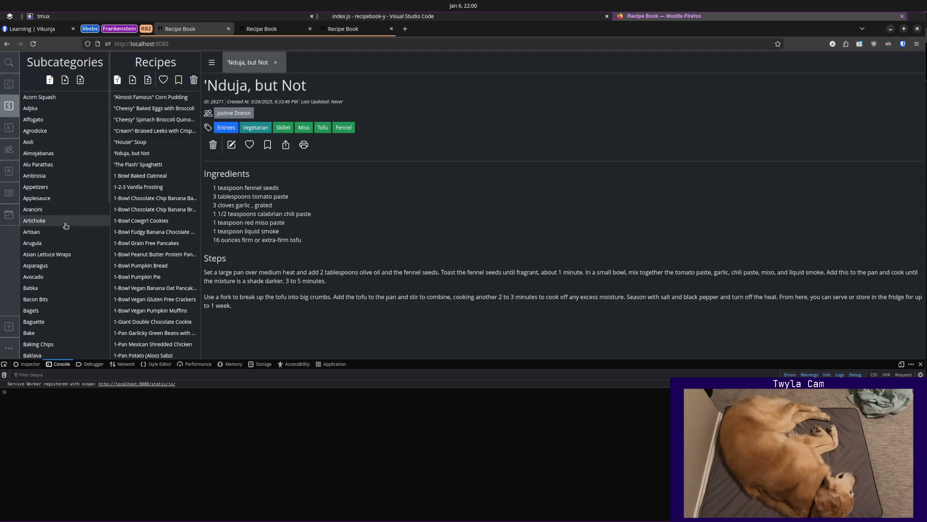
pyautogui.click(9, 150)
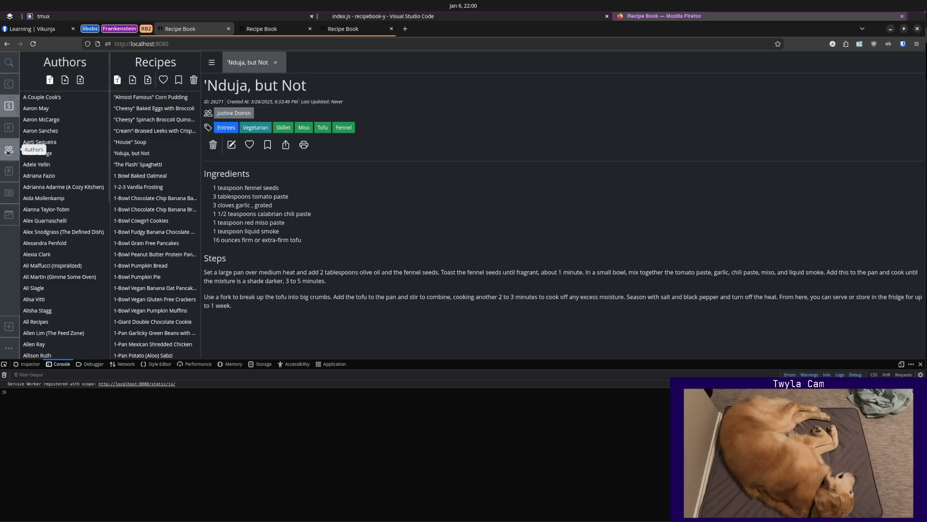
pyautogui.click(9, 192)
pyautogui.click(63, 300)
pyautogui.scroll(-3, 164, 296)
pyautogui.scroll(3, 163, 295)
pyautogui.scroll(-3, 162, 296)
# Check the Categories and Collections panels load more recipes, close the developer console, and return to the editor.
pyautogui.click(9, 84)
pyautogui.scroll(-3, 148, 262)
pyautogui.scroll(-3, 148, 261)
pyautogui.scroll(-3, 147, 261)
pyautogui.scroll(-3, 138, 259)
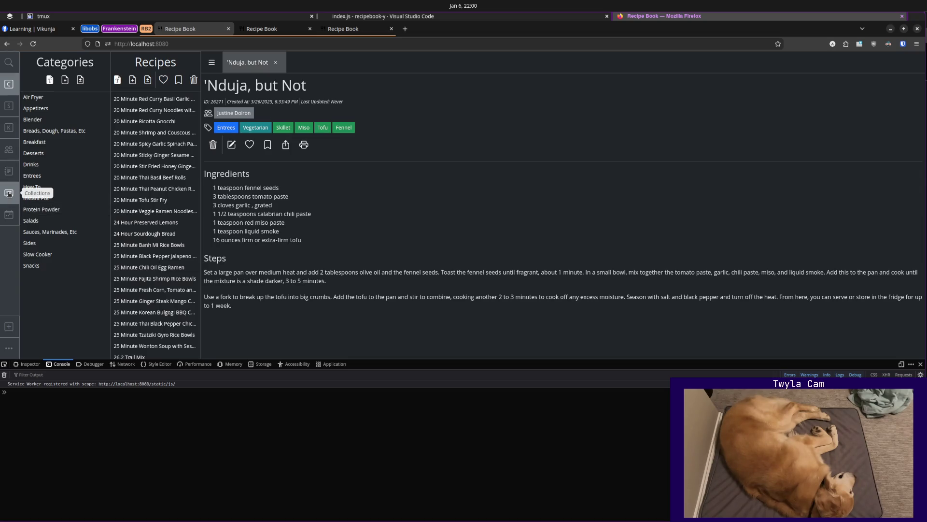
pyautogui.click(9, 193)
pyautogui.scroll(-5, 159, 271)
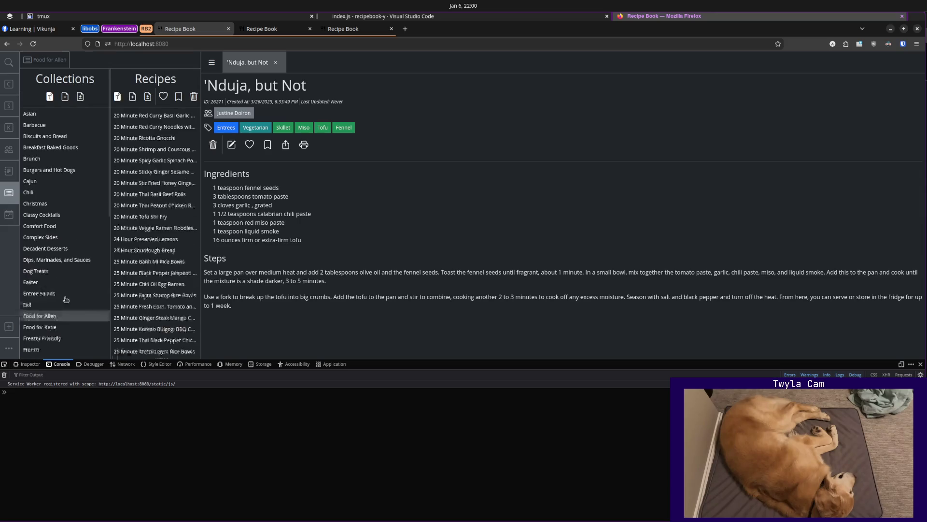
pyautogui.scroll(-5, 65, 249)
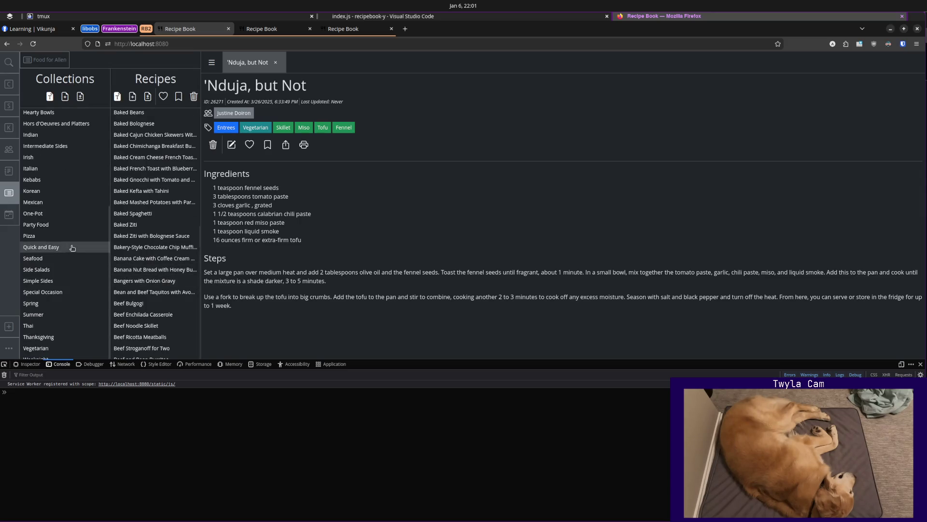
pyautogui.click(920, 363)
pyautogui.scroll(1, 156, 210)
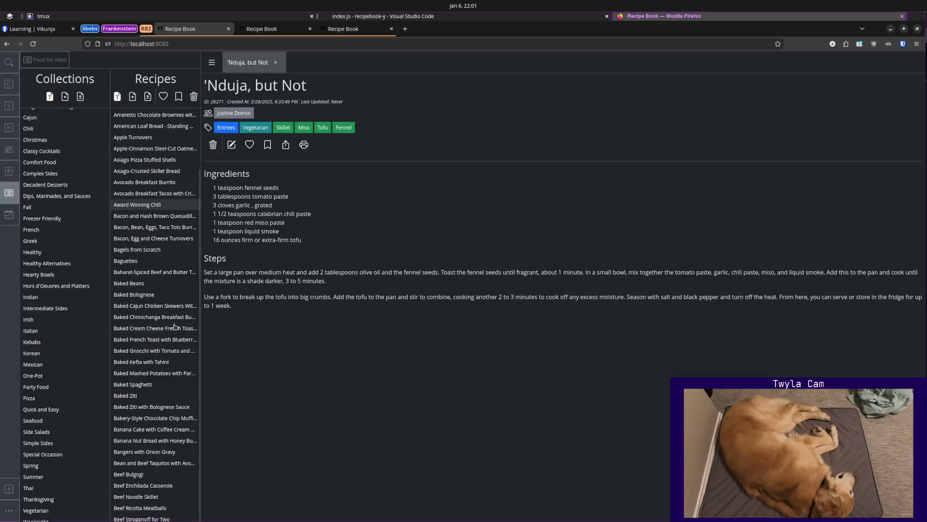
pyautogui.scroll(-1, 175, 327)
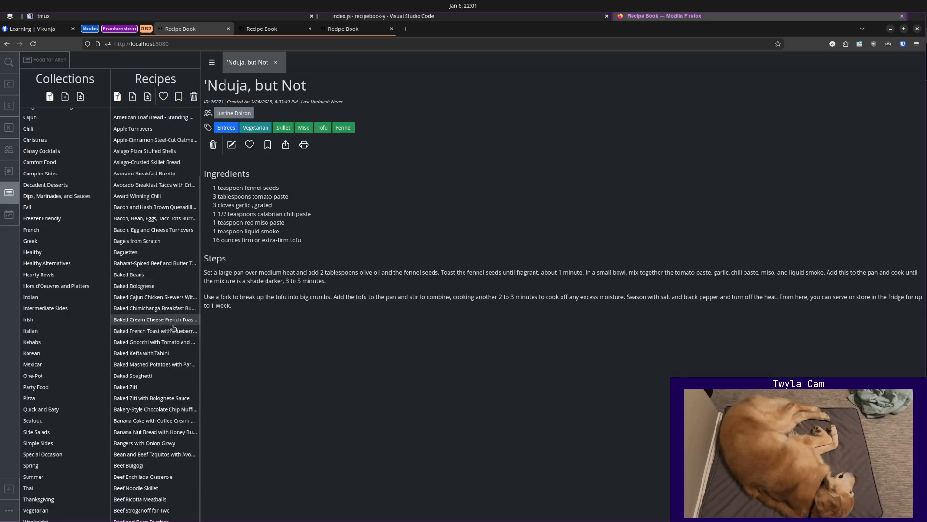
pyautogui.scroll(3, 64, 334)
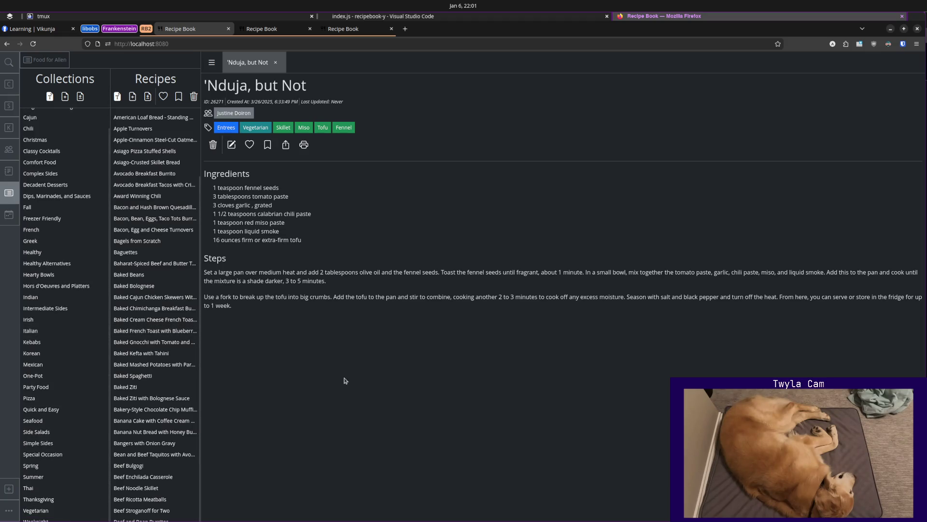
pyautogui.hotkey('alt', 'Tab')
# Toggle the terminal panel closed, glance at Firefox's Memory devtools tab, and come back to VS Code.
pyautogui.hotkey('ctrl', '`')
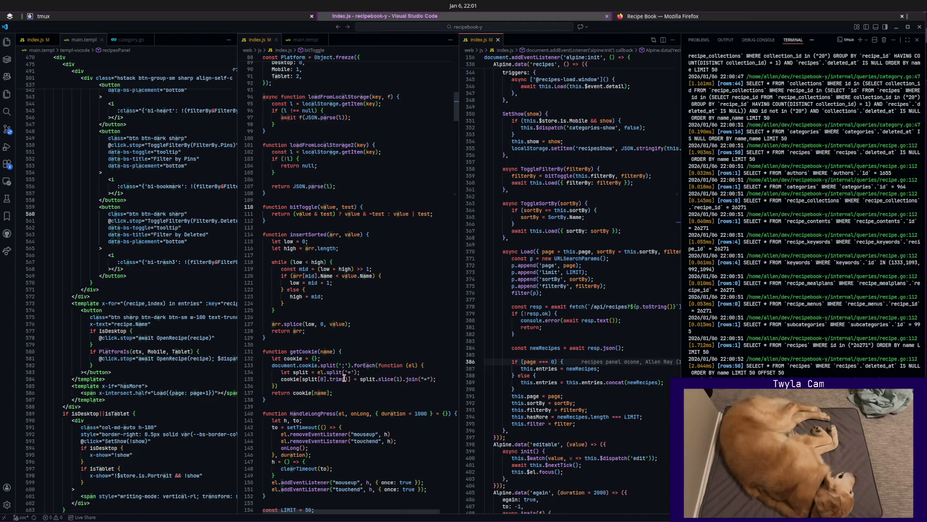
pyautogui.hotkey('ctrl', '`')
pyautogui.hotkey('alt', 'Tab')
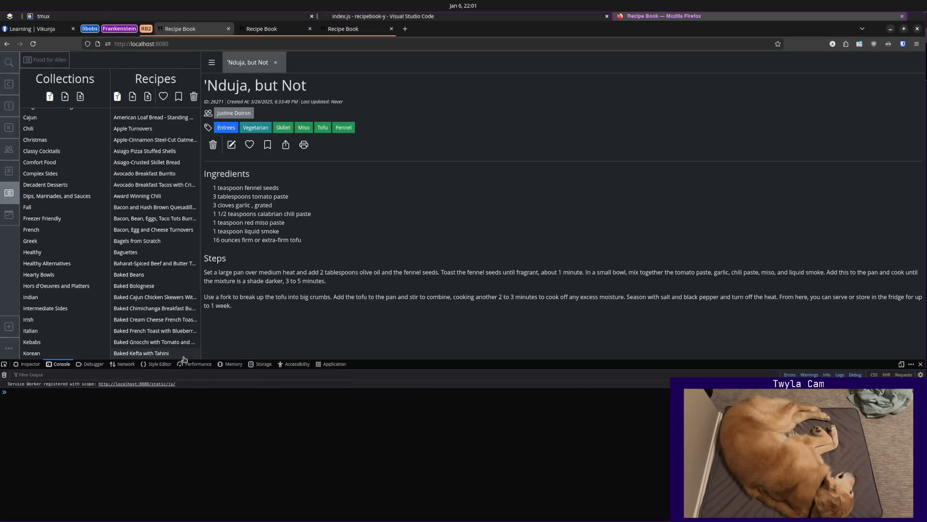
pyautogui.click(225, 364)
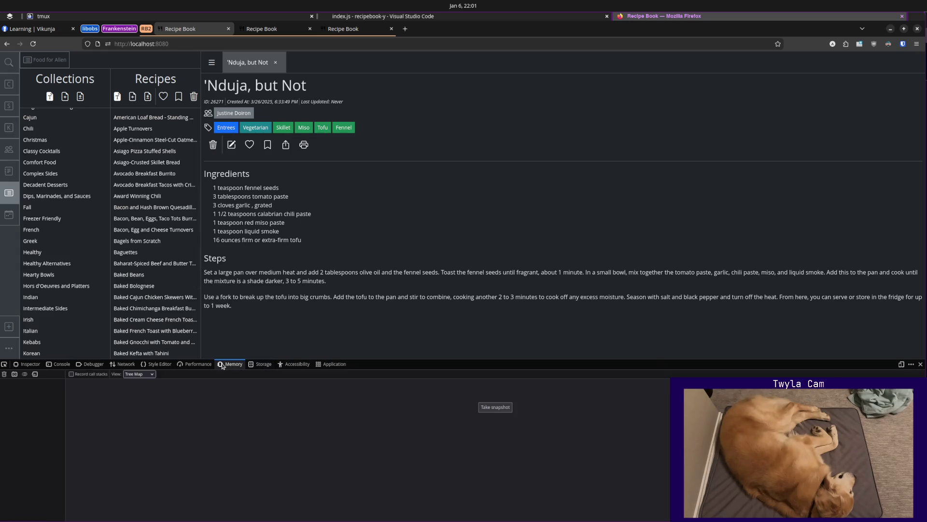
pyautogui.scroll(-5, 141, 330)
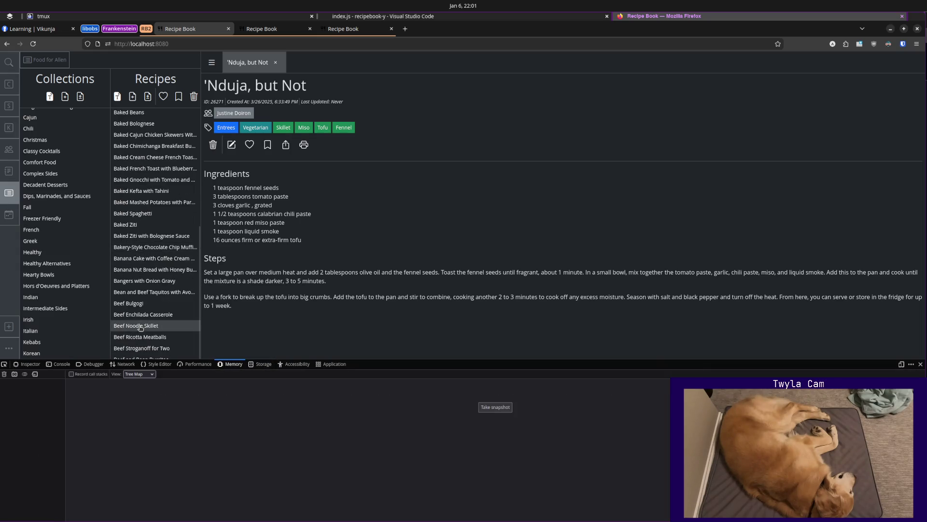
pyautogui.click(545, 17)
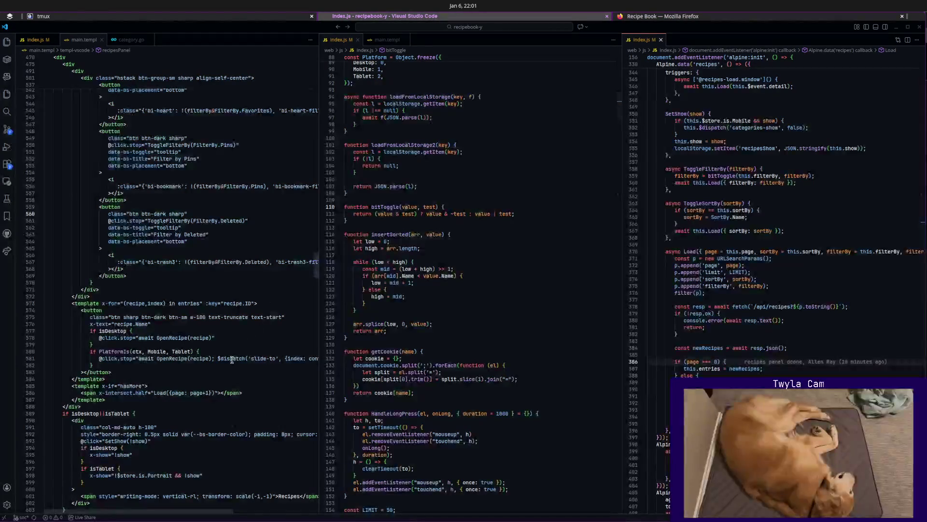
# Move to the recipes panel's load-more line and open main.templ in the middle split.
pyautogui.click(217, 380)
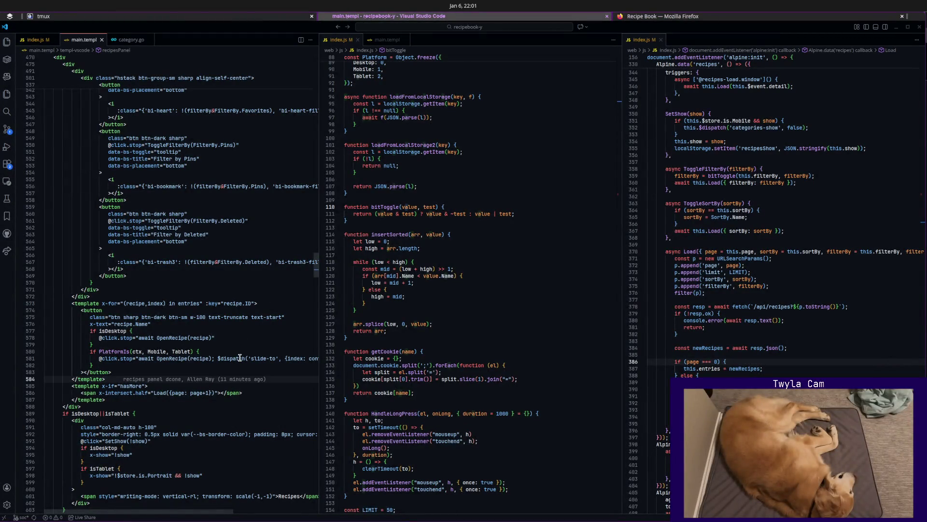
pyautogui.press('Down')
pyautogui.press('Down')
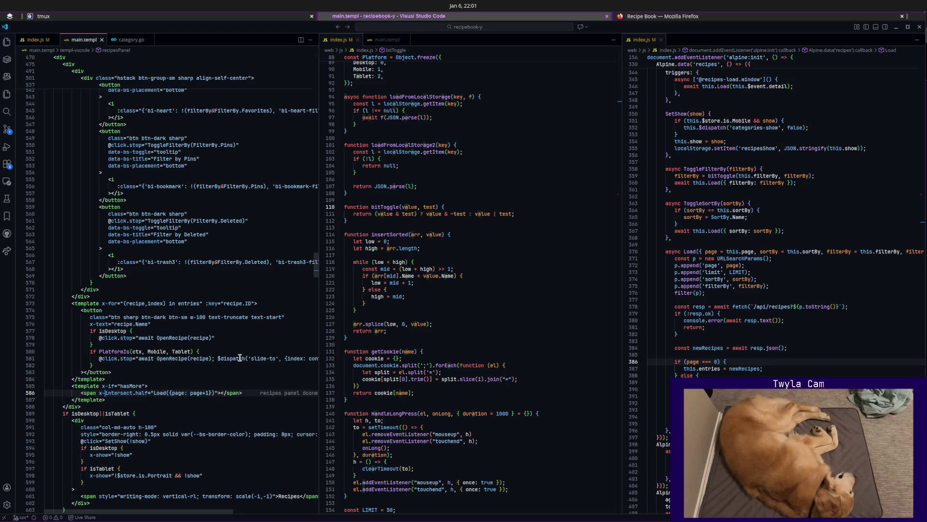
pyautogui.click(386, 39)
pyautogui.click(508, 171)
# Search main.templ for "inter" to land on the categories x-intersect Load line 443, then switch to Firefox.
pyautogui.hotkey('ctrl', 'f')
pyautogui.write('in')
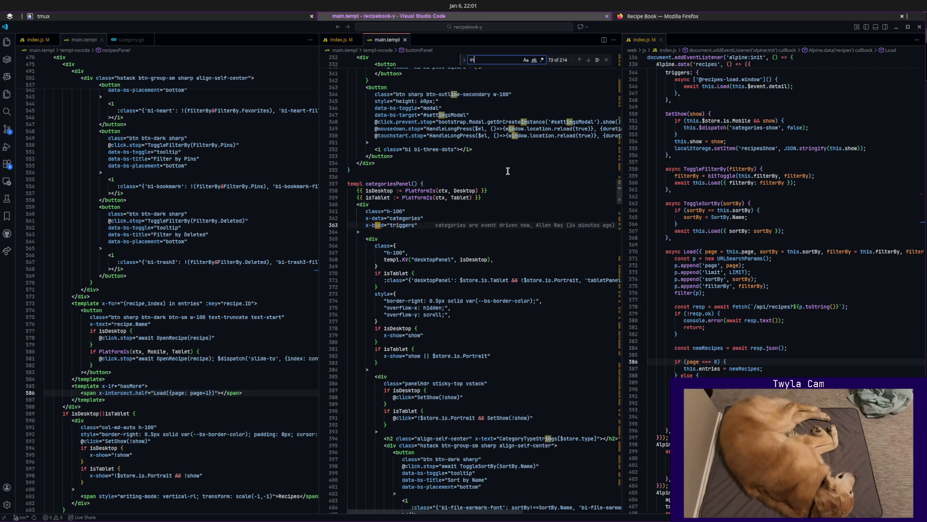
pyautogui.write('ter')
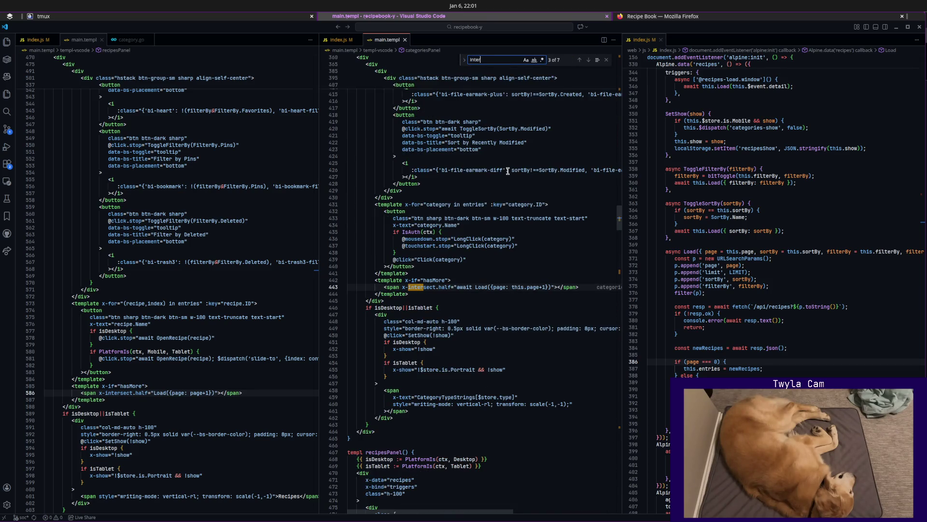
pyautogui.press('Return')
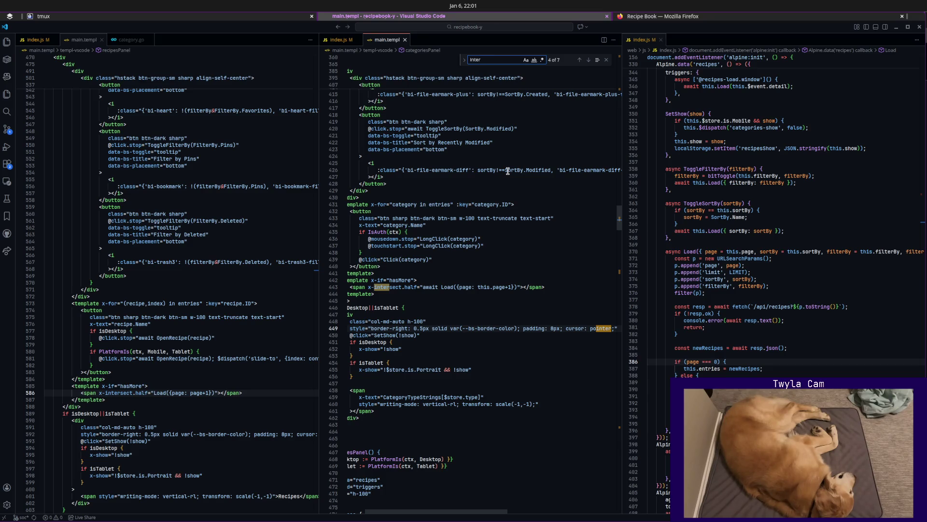
pyautogui.press('Escape')
pyautogui.press('Up')
pyautogui.press('Up')
pyautogui.press('Up')
pyautogui.press('Up')
pyautogui.press('Up')
pyautogui.press('Up')
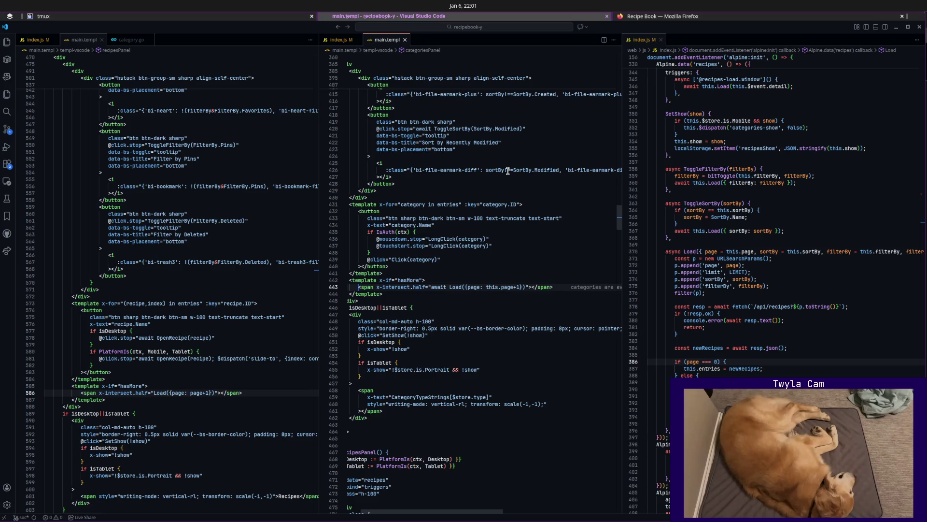
pyautogui.press('Home')
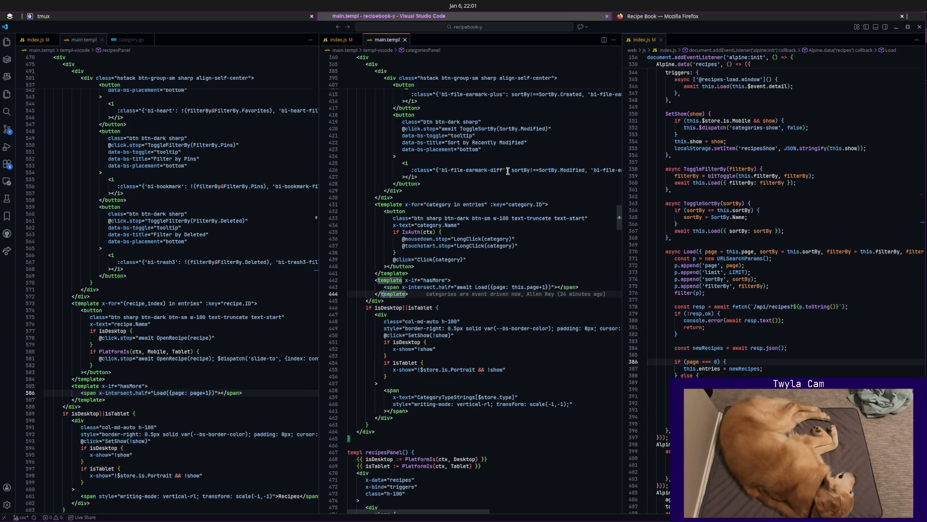
pyautogui.hotkey('alt', 'Tab')
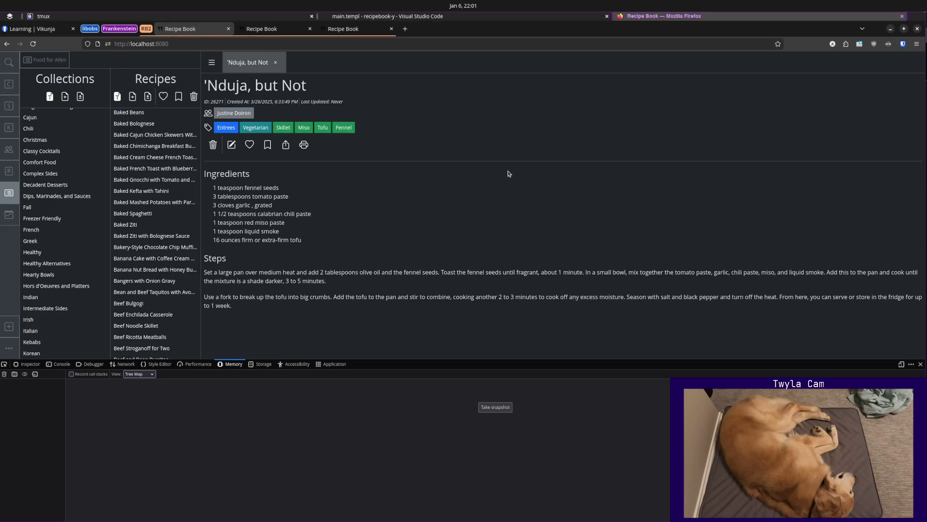
pyautogui.scroll(-3, 87, 275)
pyautogui.scroll(-2, 72, 272)
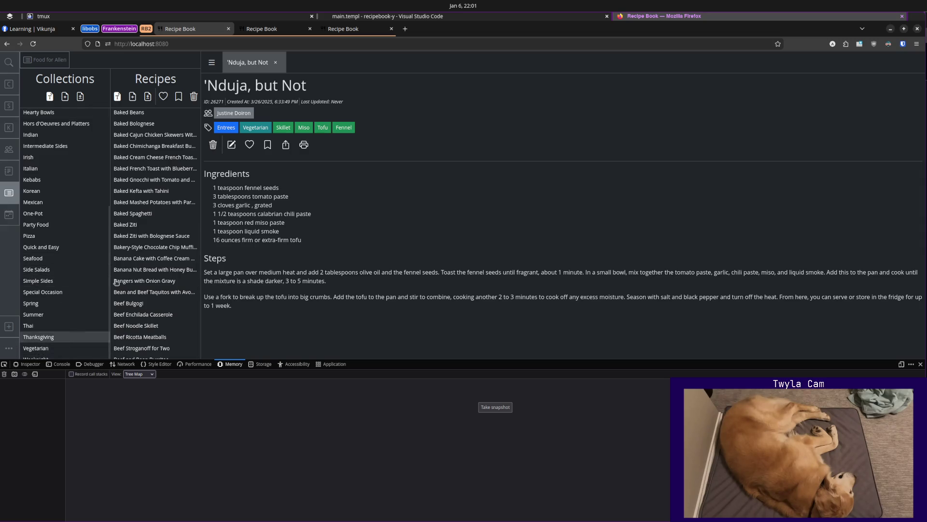
# Return to main.templ and place the caret on the closing div at line 464.
pyautogui.hotkey('alt', 'Tab')
pyautogui.click(393, 431)
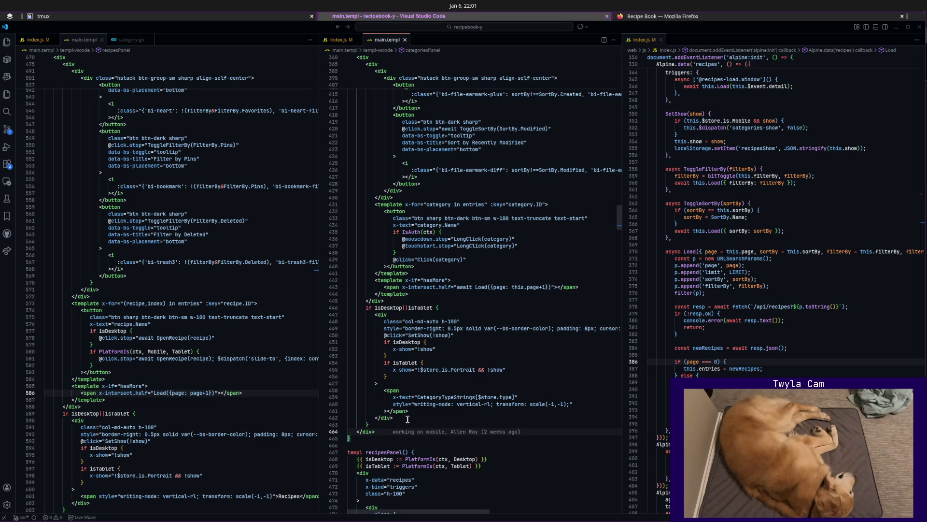
# Reformat main.templ around the categories panel's end and check the Recipe Book page.
pyautogui.rightClick(409, 419)
pyautogui.press('Escape')
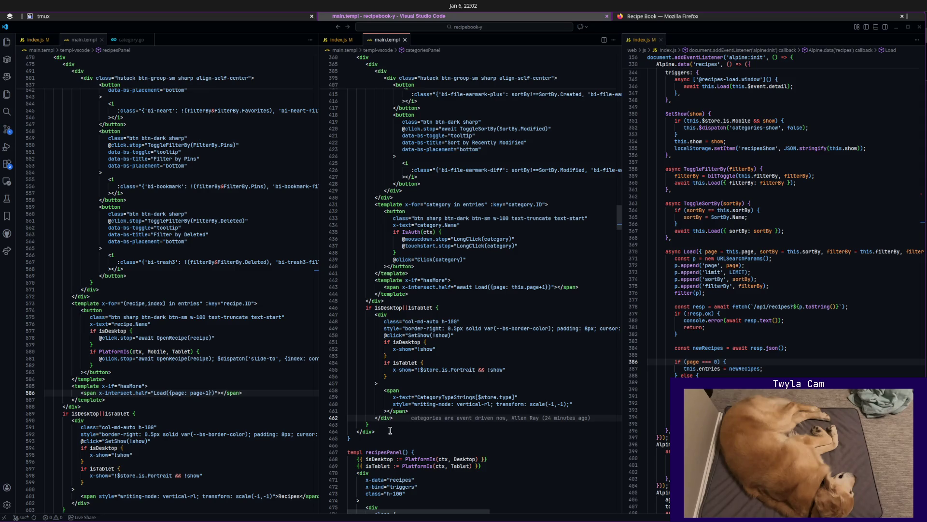
pyautogui.click(461, 434)
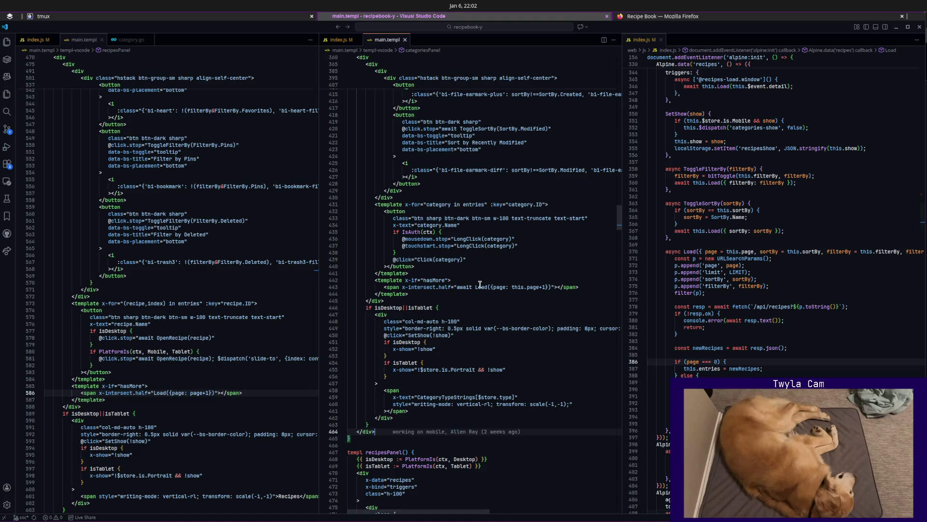
pyautogui.hotkey('ctrl', 's')
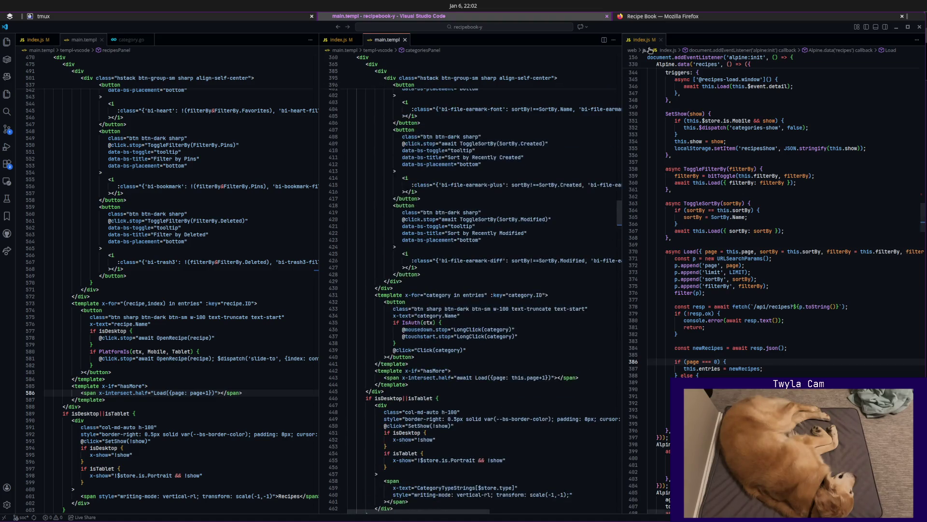
pyautogui.hotkey('alt', 'Tab')
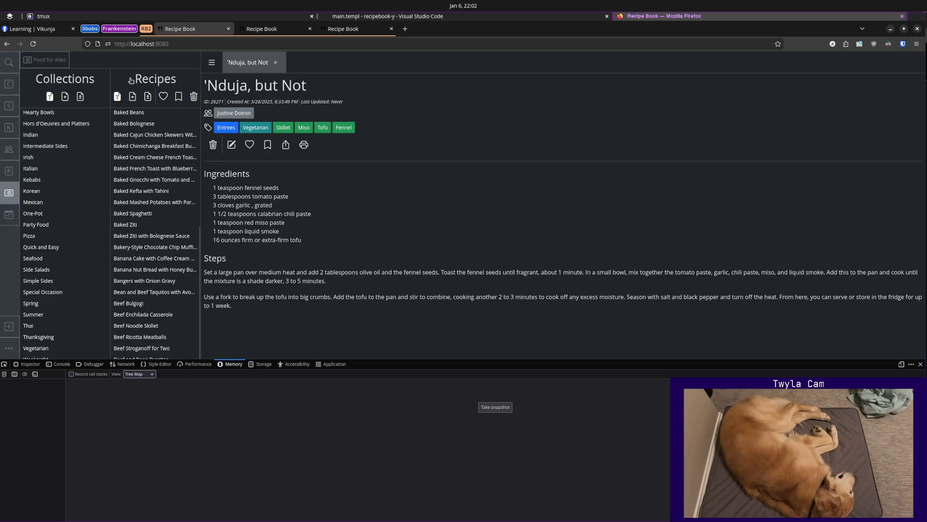
pyautogui.click(367, 16)
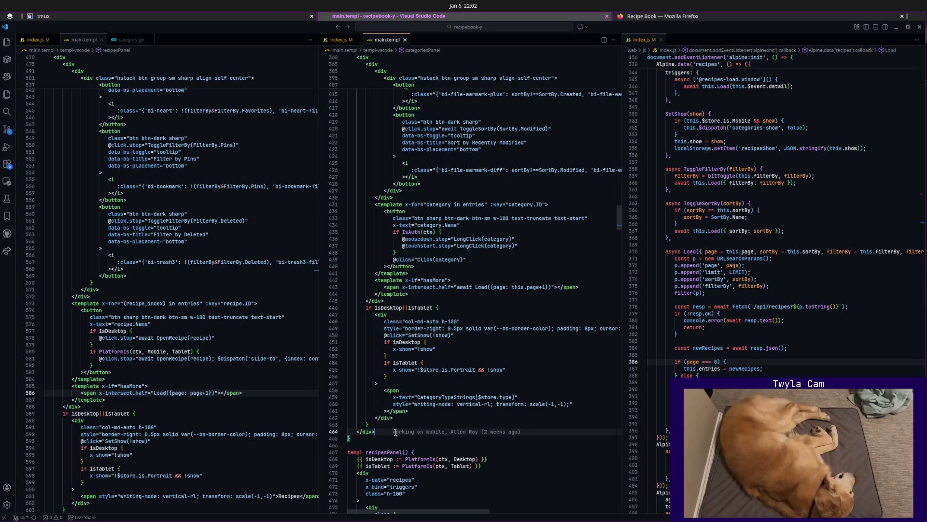
# Delete the extra closing div on line 464 and start a new closing-div line after the panel block, unsaved.
pyautogui.hotkey('ctrl', 'shift', 'k')
pyautogui.click(455, 308)
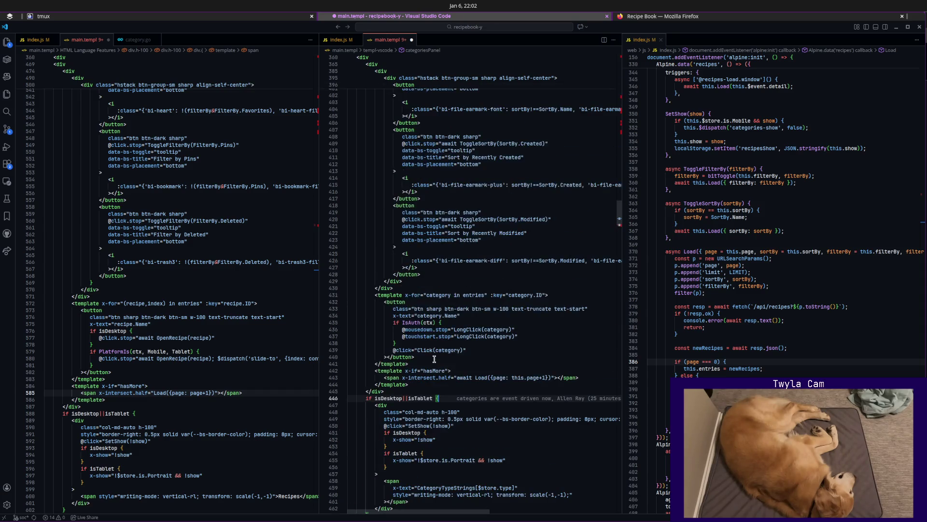
pyautogui.scroll(1, 434, 359)
pyautogui.click(441, 399)
pyautogui.write('?/')
pyautogui.press('BackSpace')
pyautogui.press('BackSpace')
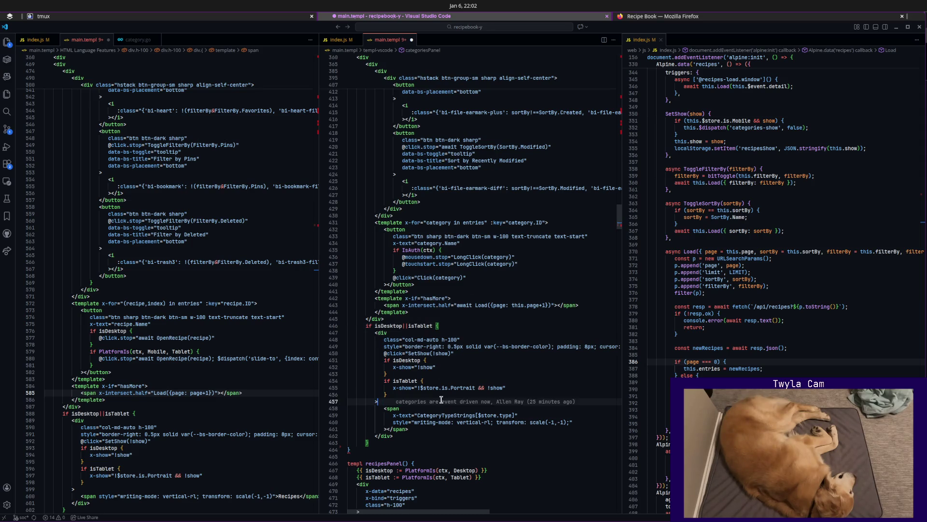
pyautogui.press('Down')
pyautogui.press('Down')
pyautogui.press('Down')
pyautogui.press('End')
pyautogui.press('Return')
pyautogui.write('</div>')
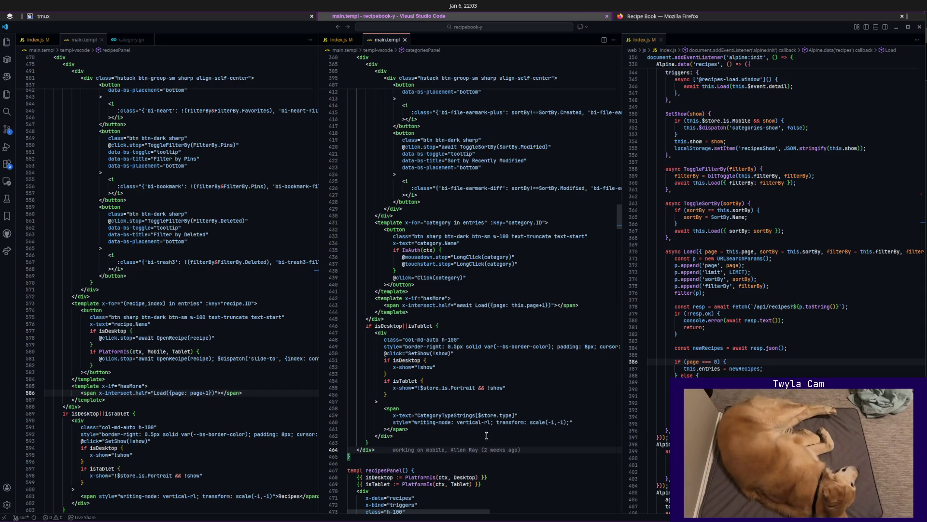
pyautogui.scroll(5, 423, 440)
pyautogui.scroll(5, 432, 406)
pyautogui.scroll(5, 438, 375)
pyautogui.scroll(1, 439, 375)
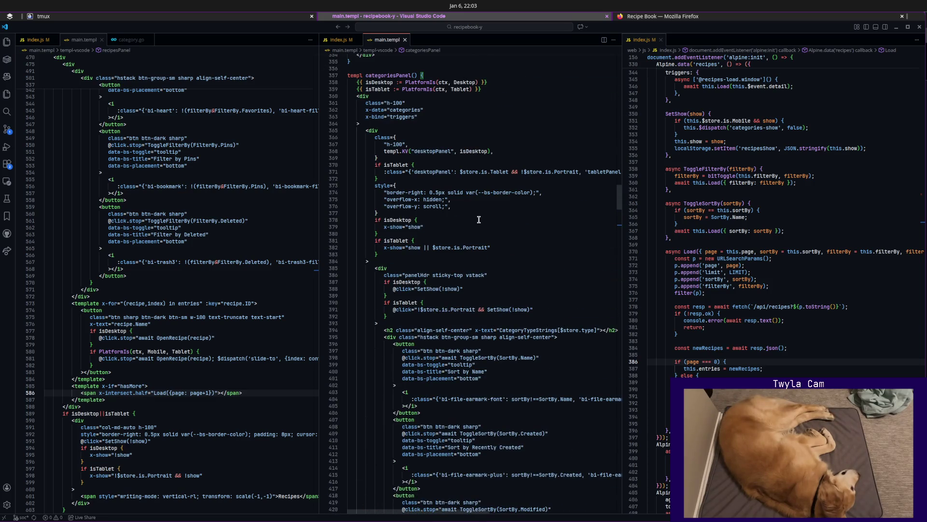
pyautogui.click(392, 133)
pyautogui.scroll(-5, 450, 181)
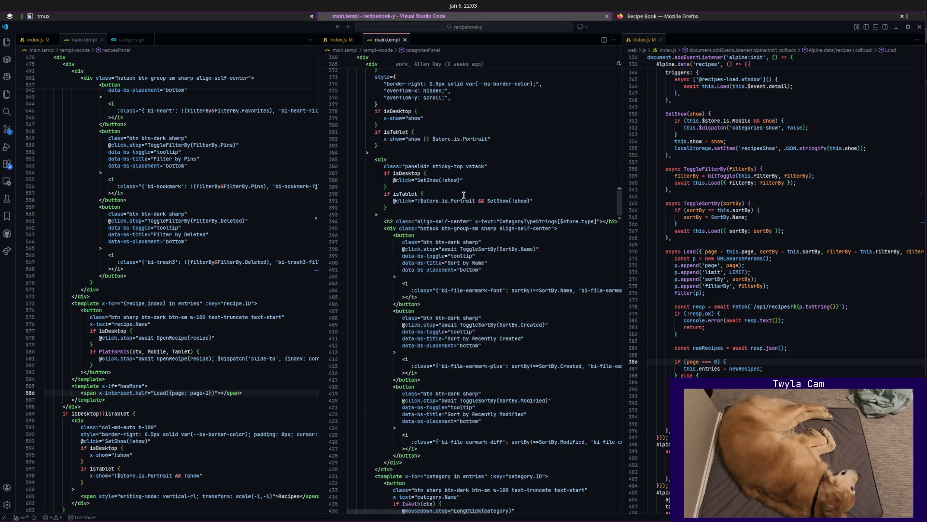
pyautogui.scroll(-3, 465, 194)
pyautogui.scroll(-5, 465, 195)
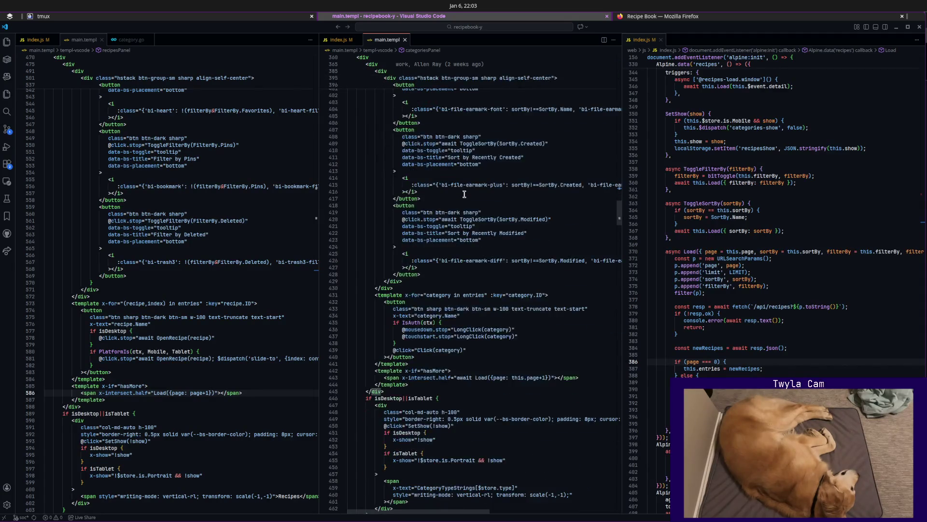
pyautogui.scroll(-5, 465, 194)
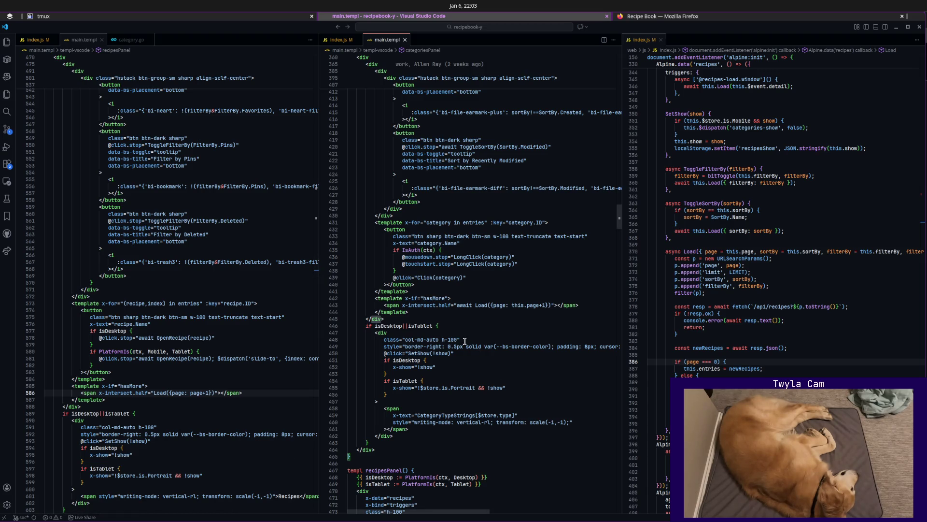
pyautogui.click(518, 388)
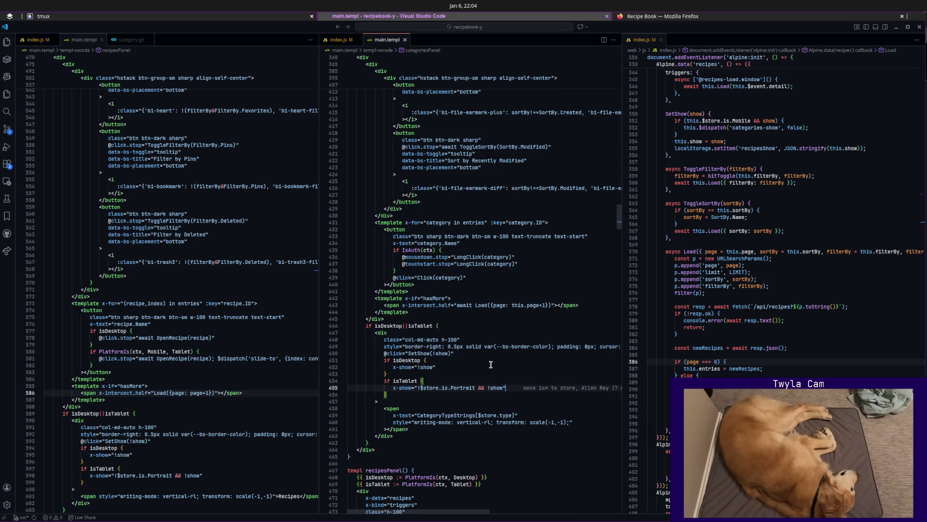
pyautogui.scroll(5, 490, 364)
pyautogui.scroll(4, 491, 365)
pyautogui.scroll(4, 491, 365)
pyautogui.scroll(4, 491, 364)
pyautogui.scroll(4, 490, 365)
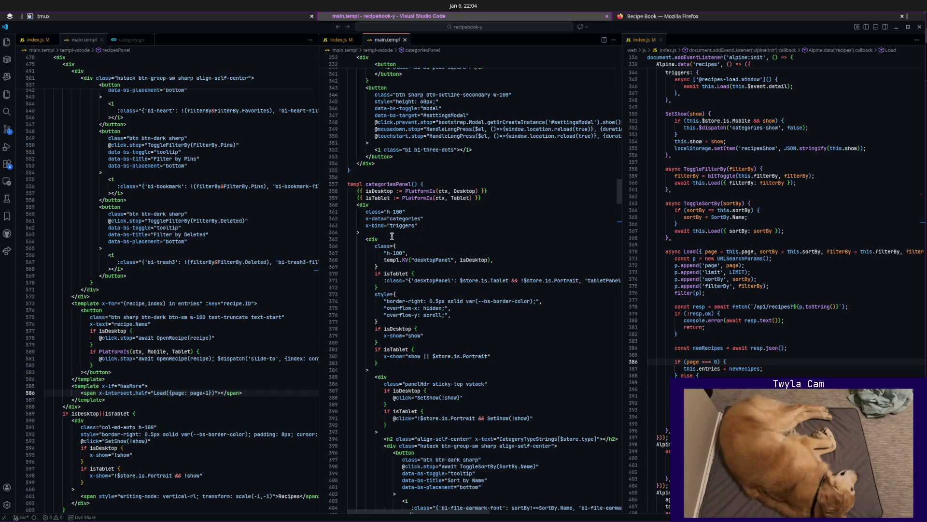
pyautogui.scroll(-5, 422, 231)
pyautogui.scroll(-8, 427, 259)
pyautogui.scroll(-5, 427, 260)
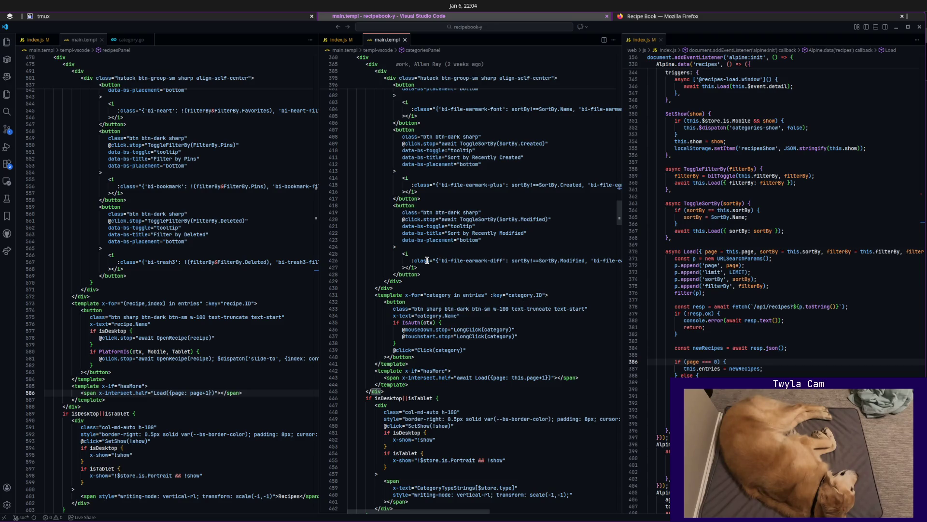
pyautogui.scroll(3, 428, 260)
pyautogui.scroll(2, 427, 259)
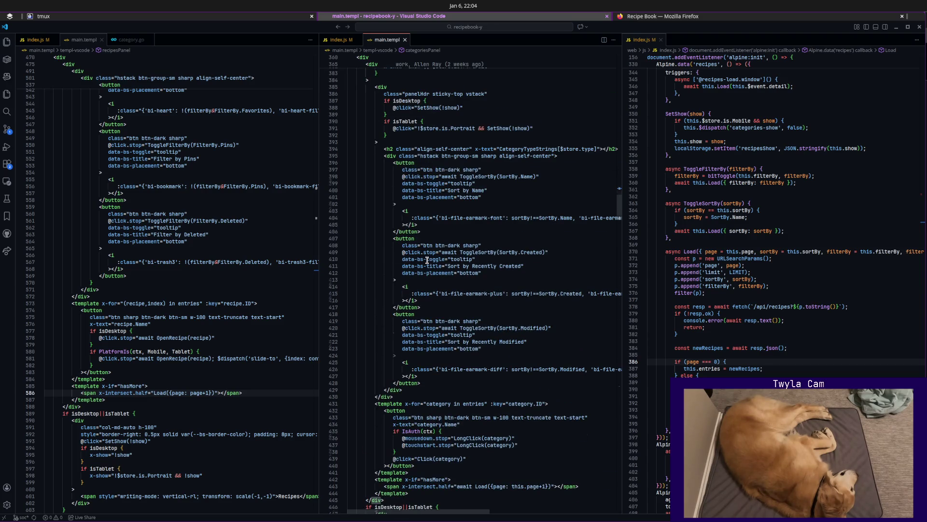
pyautogui.scroll(3, 427, 259)
pyautogui.scroll(3, 427, 259)
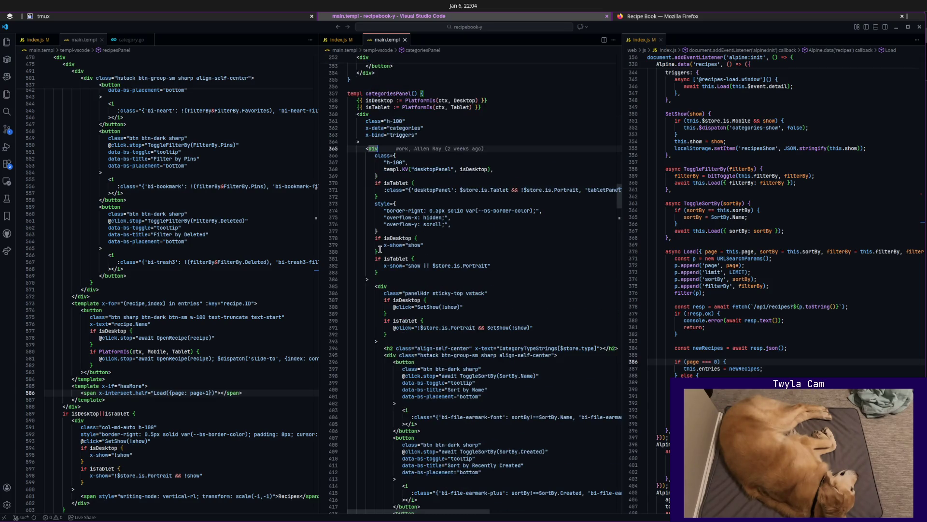
pyautogui.scroll(-2, 480, 271)
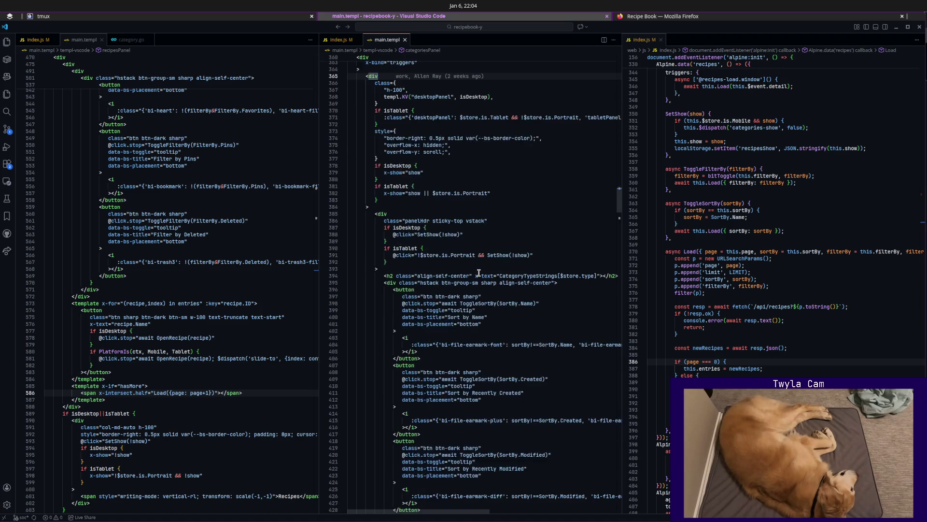
pyautogui.scroll(-1, 478, 273)
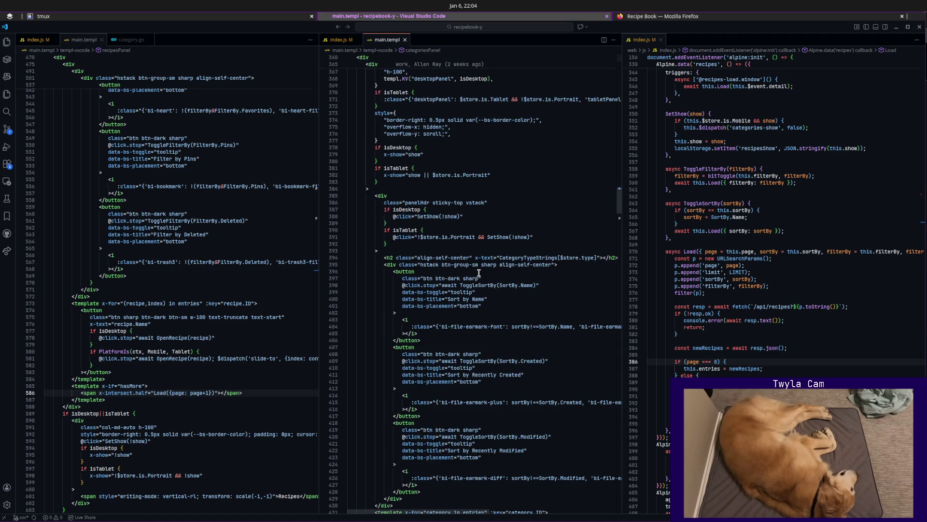
pyautogui.scroll(-3, 478, 272)
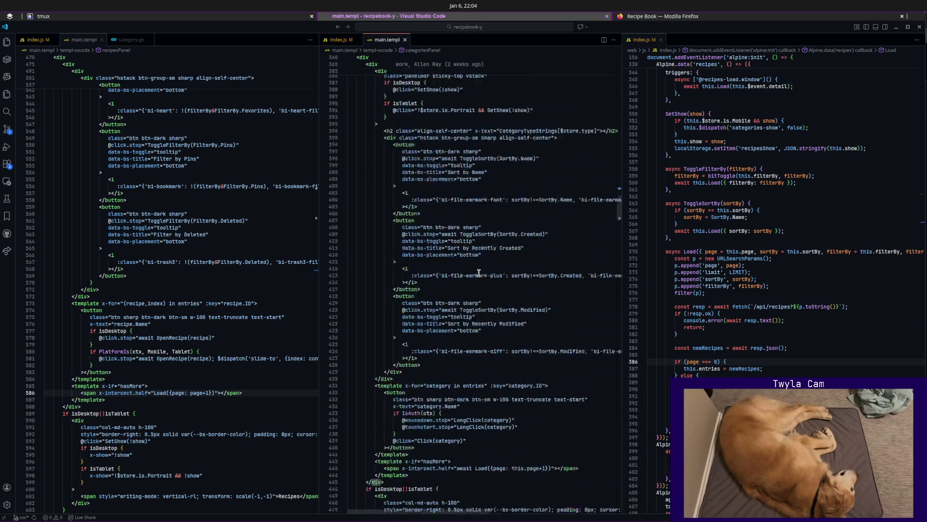
pyautogui.scroll(-3, 479, 272)
pyautogui.scroll(-2, 478, 272)
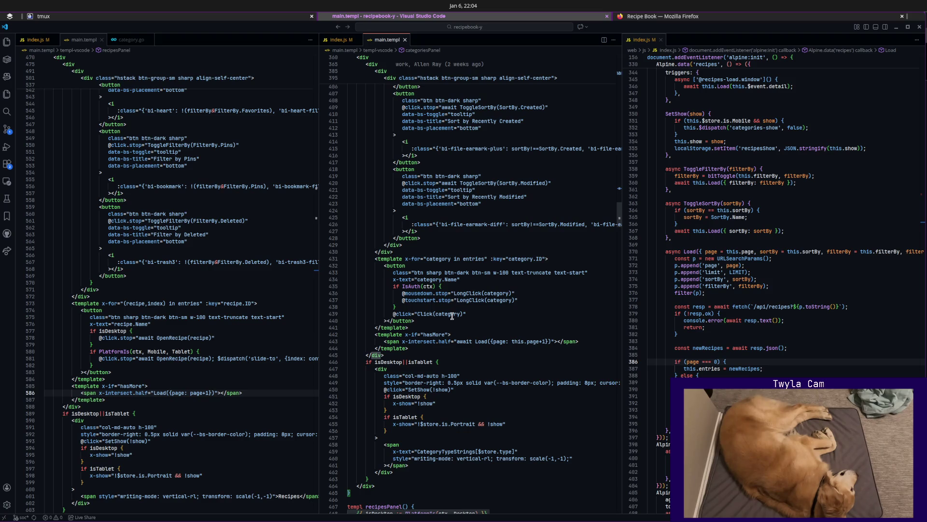
pyautogui.scroll(2, 452, 316)
pyautogui.scroll(1, 451, 319)
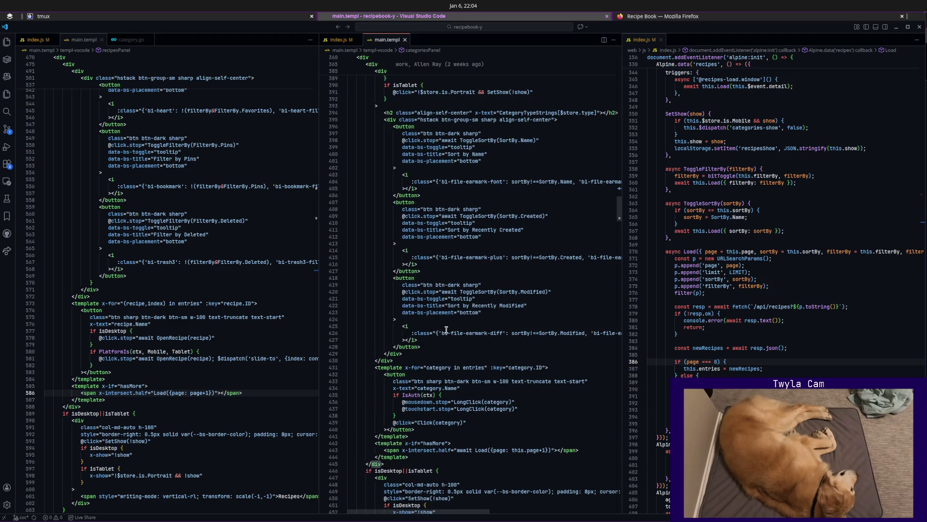
pyautogui.click(409, 361)
pyautogui.scroll(1, 409, 358)
pyautogui.scroll(3, 410, 359)
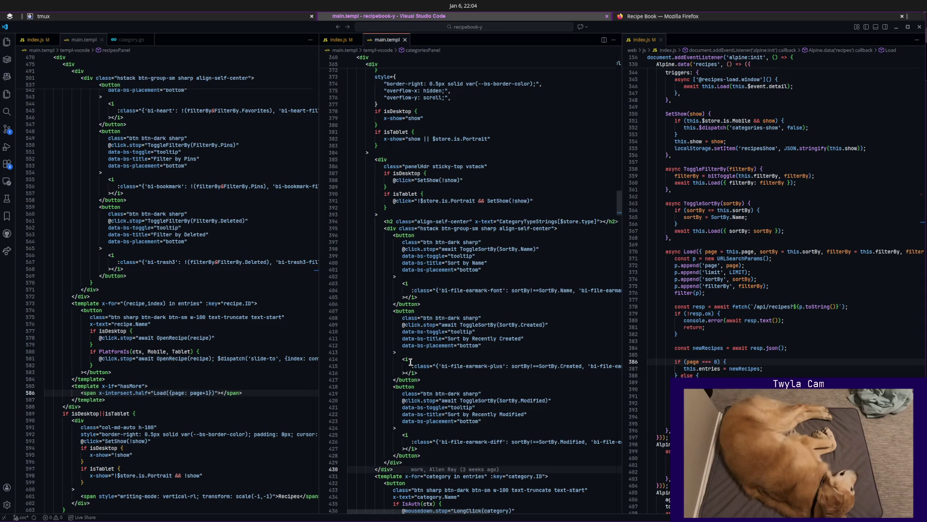
pyautogui.scroll(2, 410, 359)
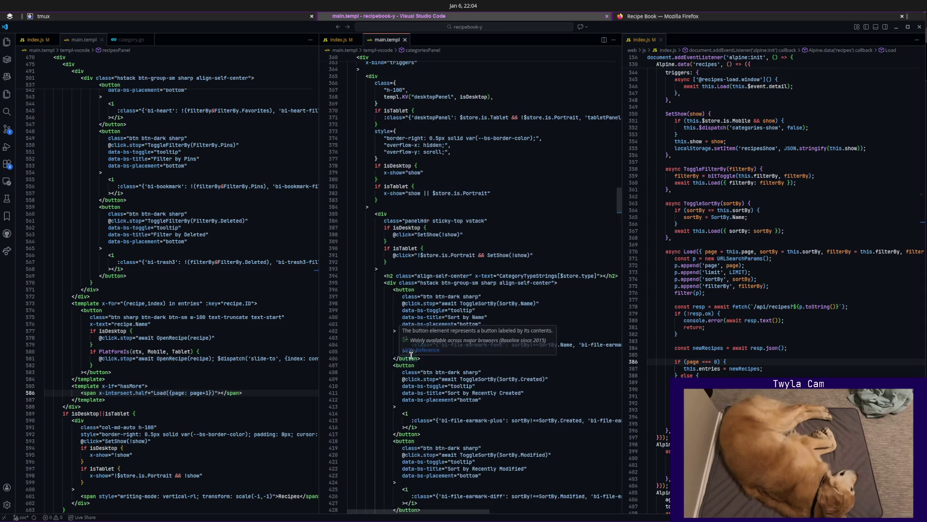
pyautogui.scroll(-3, 410, 358)
pyautogui.scroll(-3, 411, 355)
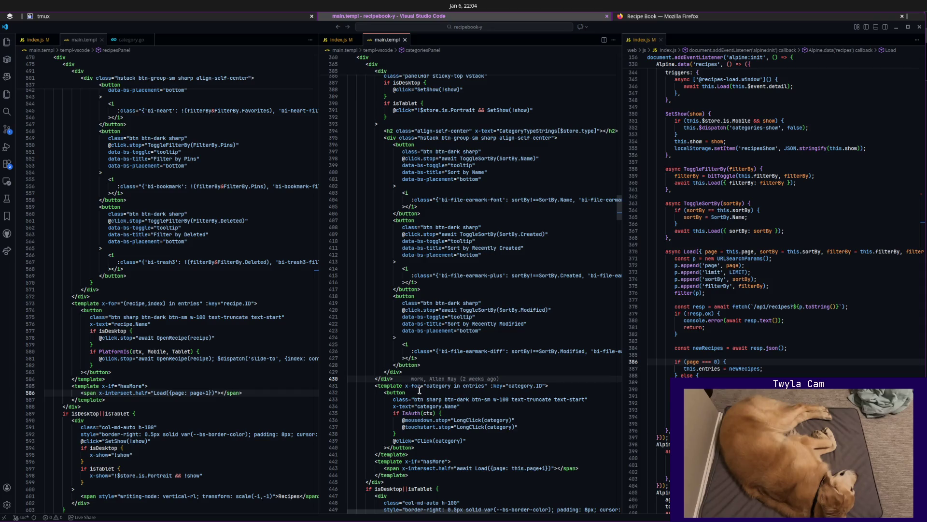
pyautogui.scroll(-2, 419, 392)
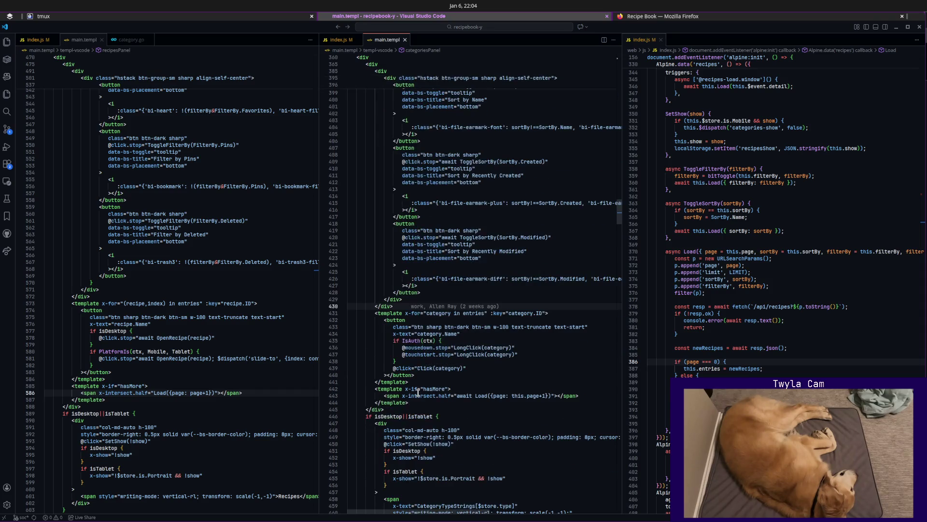
pyautogui.scroll(-5, 418, 391)
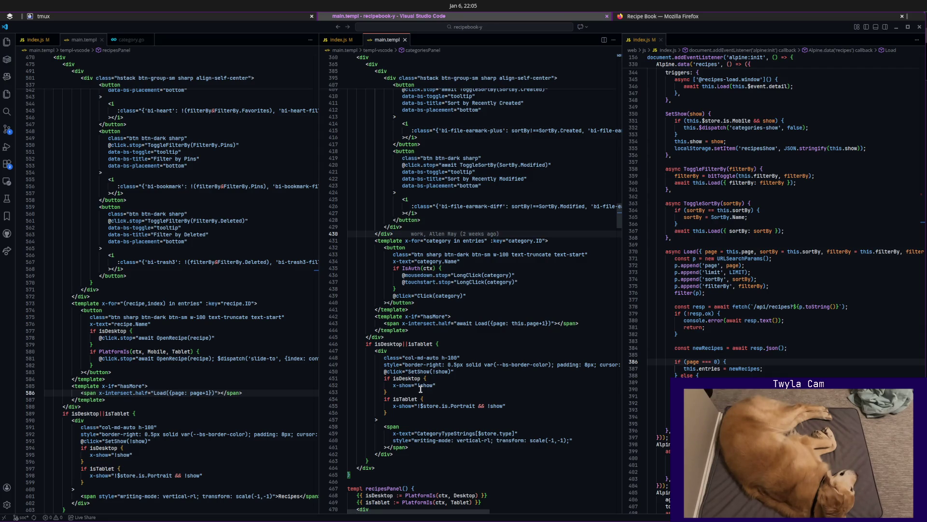
pyautogui.scroll(5, 483, 269)
pyautogui.scroll(3, 478, 254)
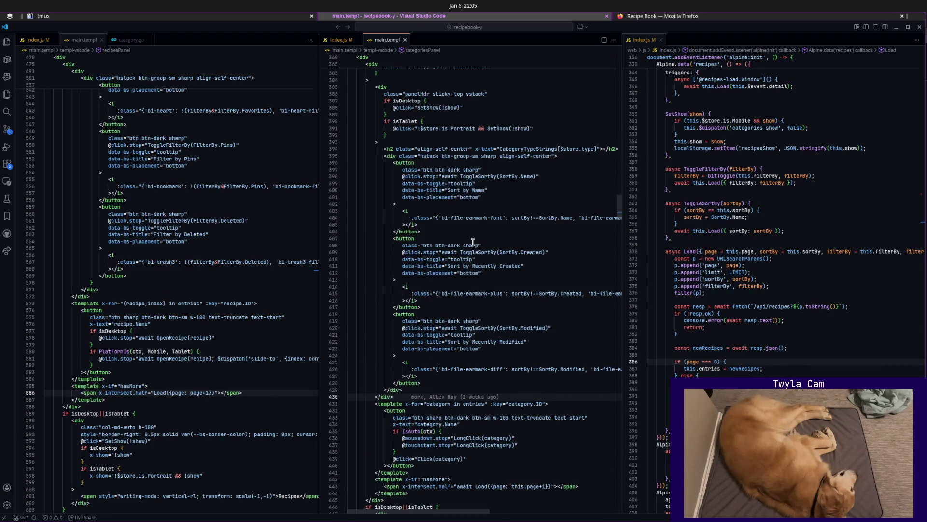
pyautogui.click(411, 140)
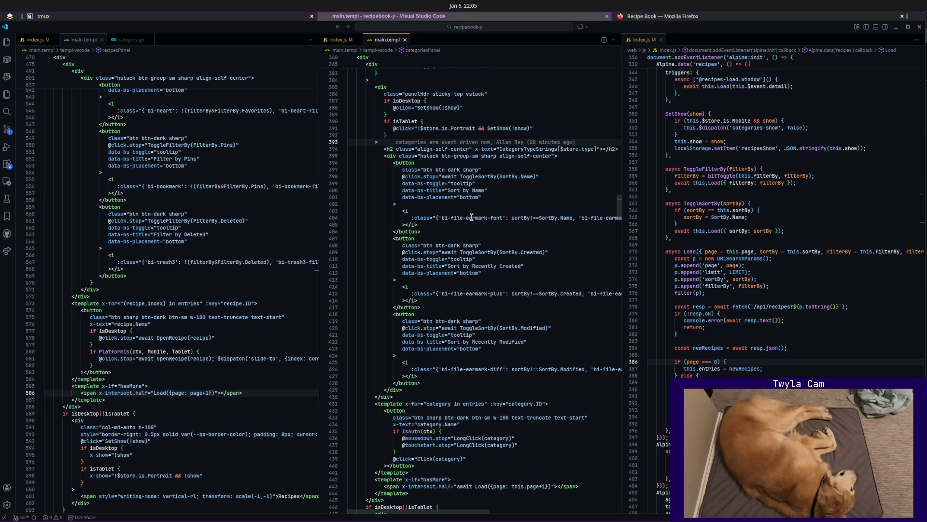
pyautogui.click(421, 396)
pyautogui.moveTo(449, 397)
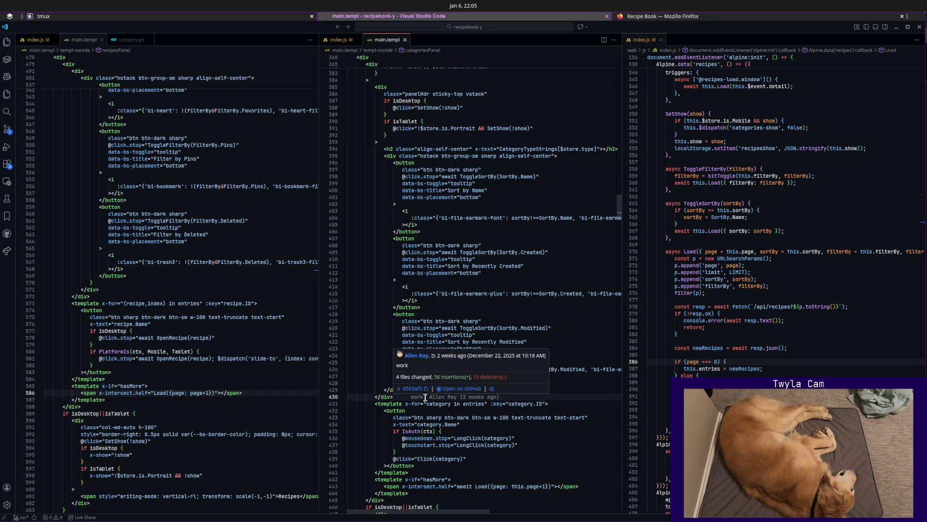
pyautogui.press('super')
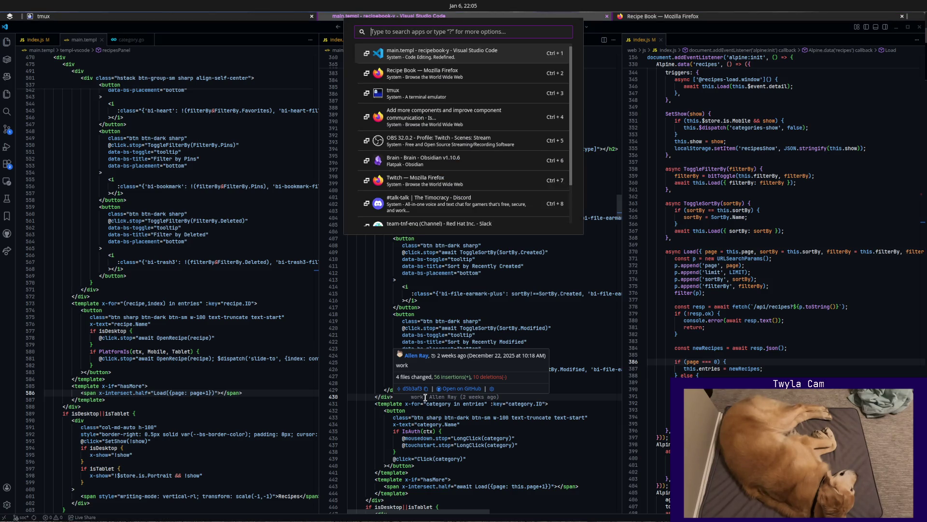
pyautogui.press('Escape')
pyautogui.click(494, 429)
pyautogui.click(521, 457)
pyautogui.scroll(-2, 519, 456)
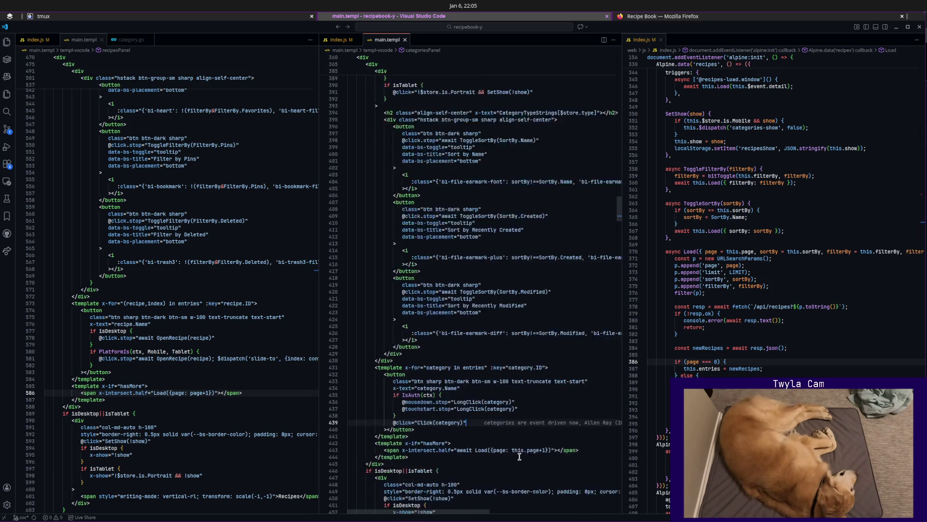
pyautogui.scroll(-1, 519, 456)
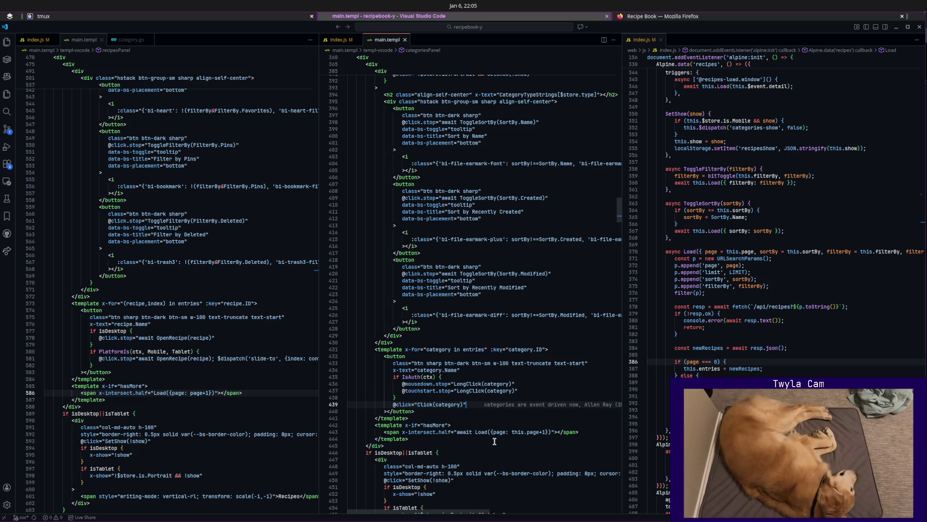
pyautogui.scroll(-2, 494, 441)
pyautogui.scroll(-3, 494, 444)
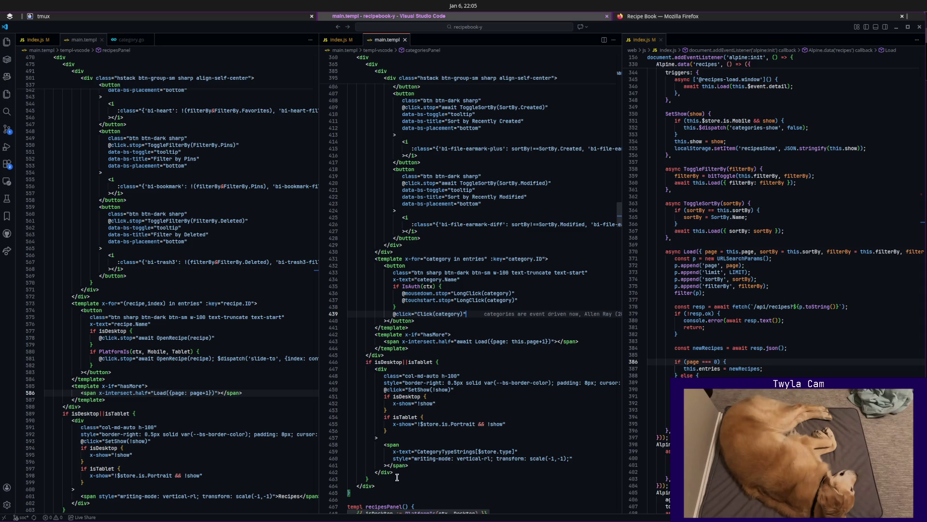
pyautogui.click(470, 391)
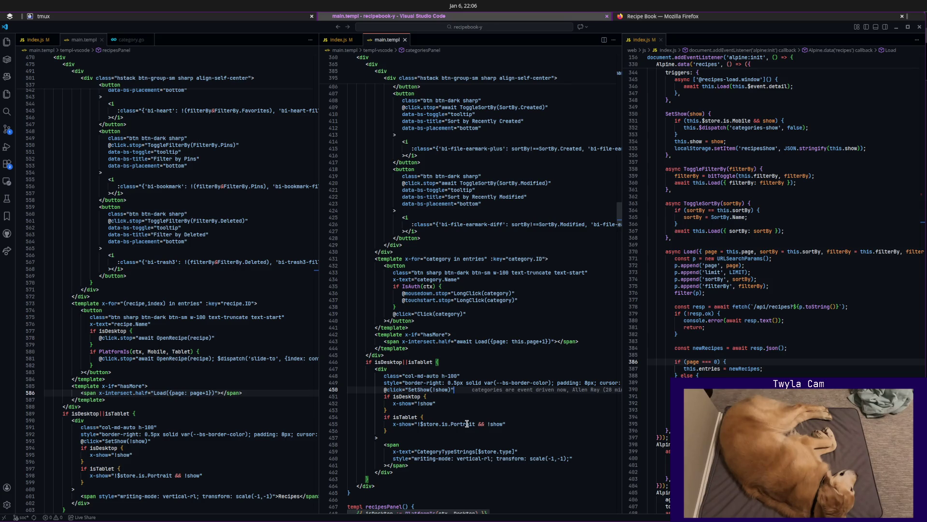
pyautogui.scroll(10, 449, 377)
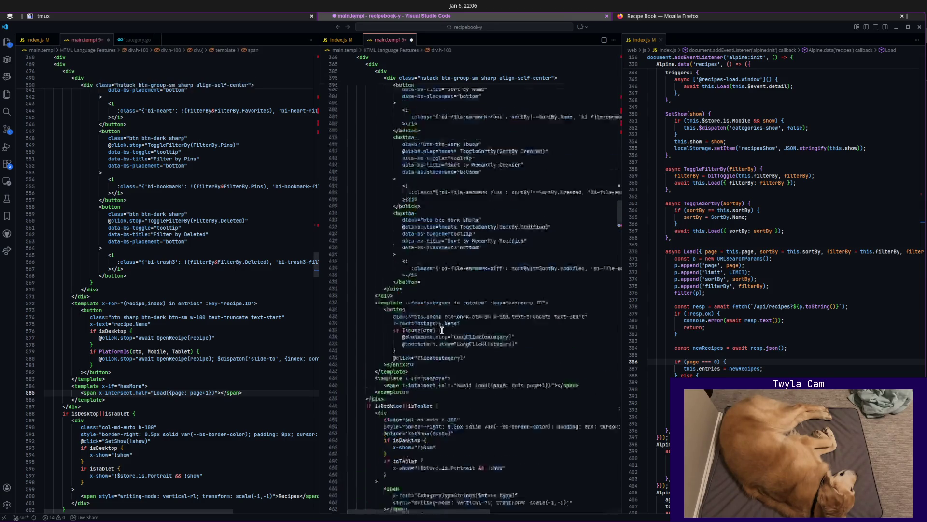
pyautogui.scroll(5, 436, 345)
pyautogui.scroll(5, 437, 345)
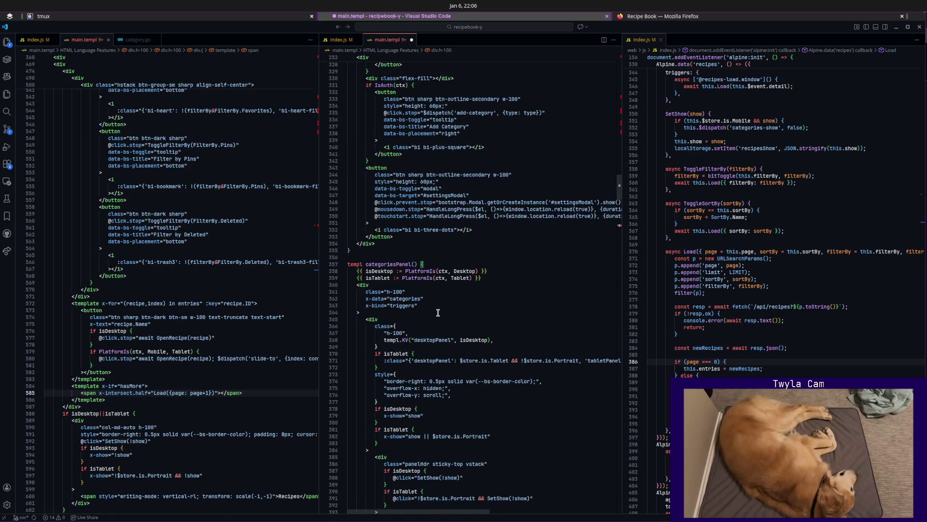
# Move the categories x-data and x-bind lines from the outer h-100 div onto the inner panel div.
pyautogui.press('Down')
pyautogui.hotkey('shift', 'Down')
pyautogui.hotkey('alt', 'Up')
pyautogui.hotkey('alt', 'Up')
pyautogui.press('Up')
pyautogui.press('Up')
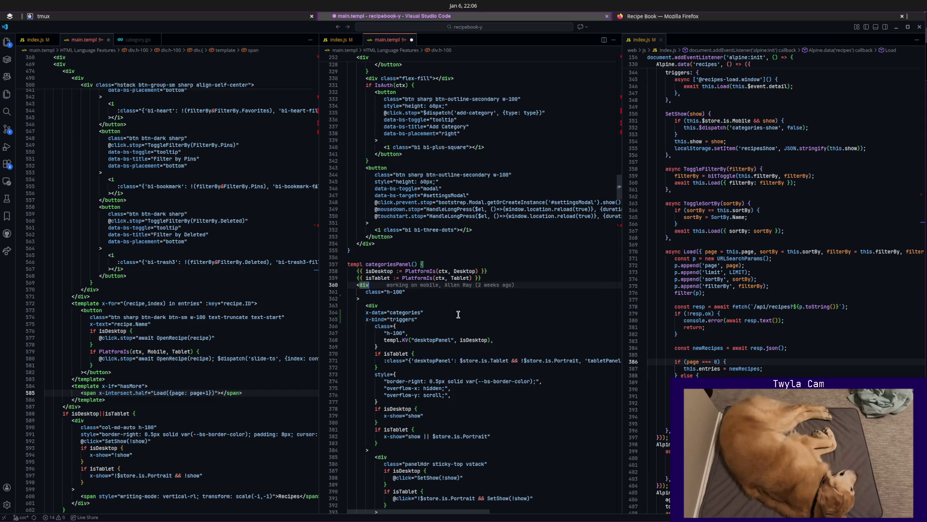
pyautogui.scroll(-2, 458, 314)
pyautogui.scroll(-8, 468, 314)
pyautogui.scroll(-5, 473, 314)
pyautogui.scroll(-5, 464, 348)
pyautogui.scroll(-3, 456, 379)
# Compare the SetShow handler on line 447 with the recipes code in index.js.
pyautogui.click(455, 379)
pyautogui.click(768, 313)
pyautogui.scroll(3, 768, 304)
pyautogui.scroll(2, 771, 291)
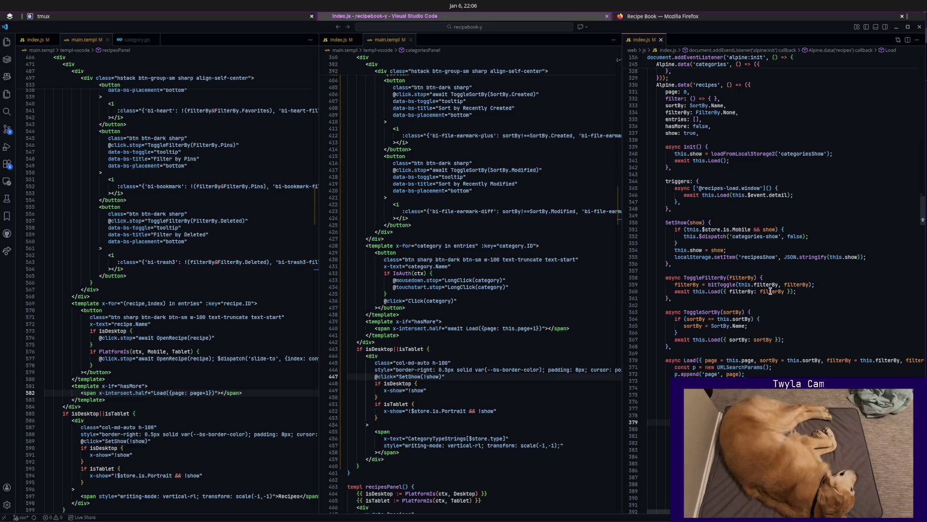
pyautogui.click(478, 375)
pyautogui.press('Return')
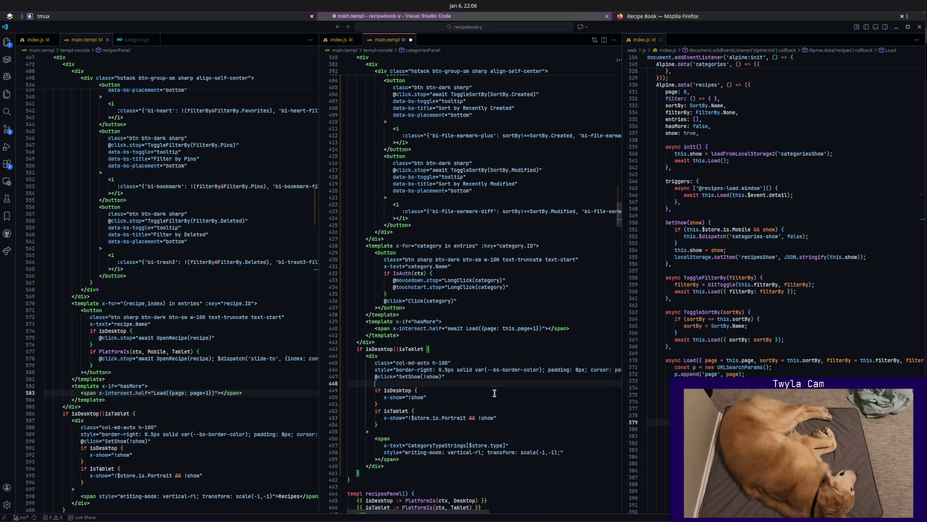
pyautogui.press('Up')
pyautogui.hotkey('ctrl', 'shift', 'Return')
pyautogui.write('x-data="{ show }')
pyautogui.write(': false')
pyautogui.press('Down')
pyautogui.press('Down')
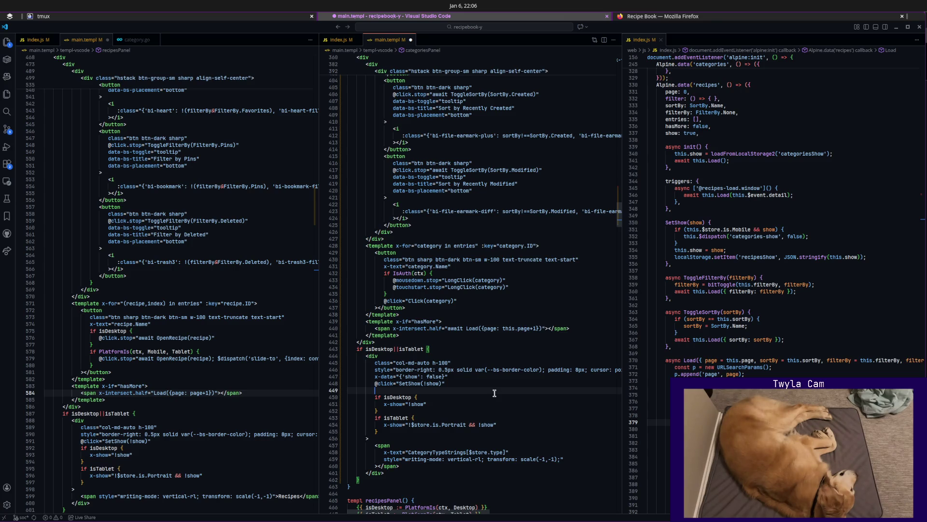
pyautogui.press('Up')
pyautogui.press('Up')
pyautogui.press('End')
pyautogui.press('Return')
pyautogui.write('x')
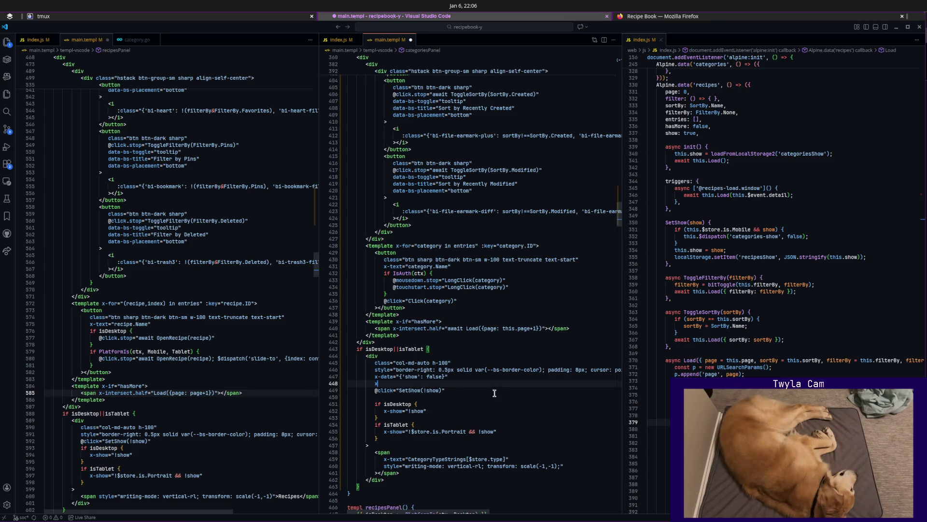
pyautogui.write('-init="')
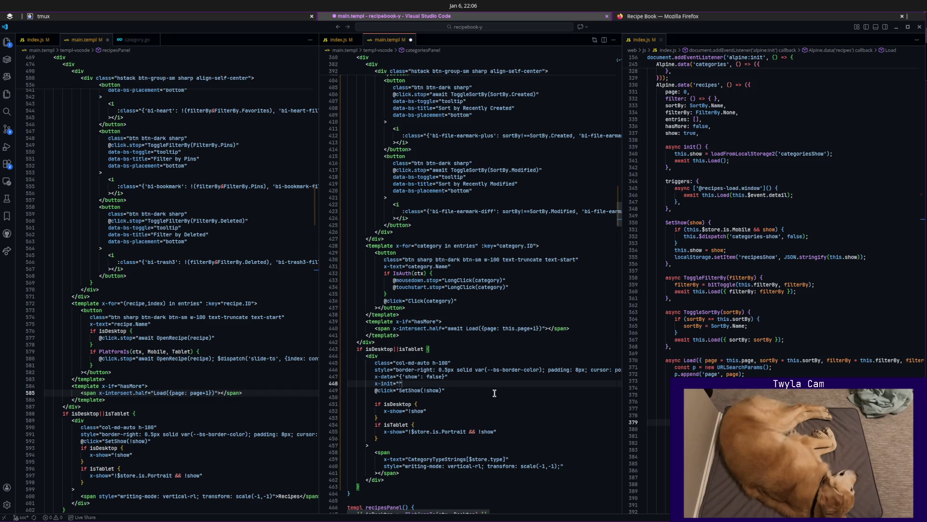
pyautogui.write('show')
pyautogui.write('-')
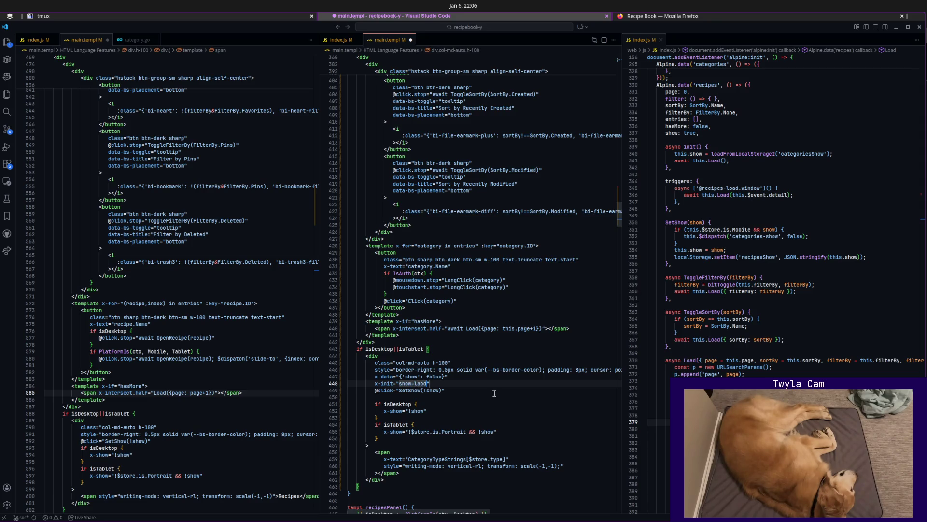
pyautogui.write("oadfromLocalStorage2('c")
pyautogui.press('BackSpace')
pyautogui.scroll(5, 494, 393)
pyautogui.scroll(5, 508, 378)
pyautogui.scroll(5, 510, 372)
pyautogui.scroll(4, 510, 371)
pyautogui.scroll(-5, 509, 372)
pyautogui.scroll(-7, 507, 377)
pyautogui.scroll(-6, 505, 382)
pyautogui.write("ategories-s')")
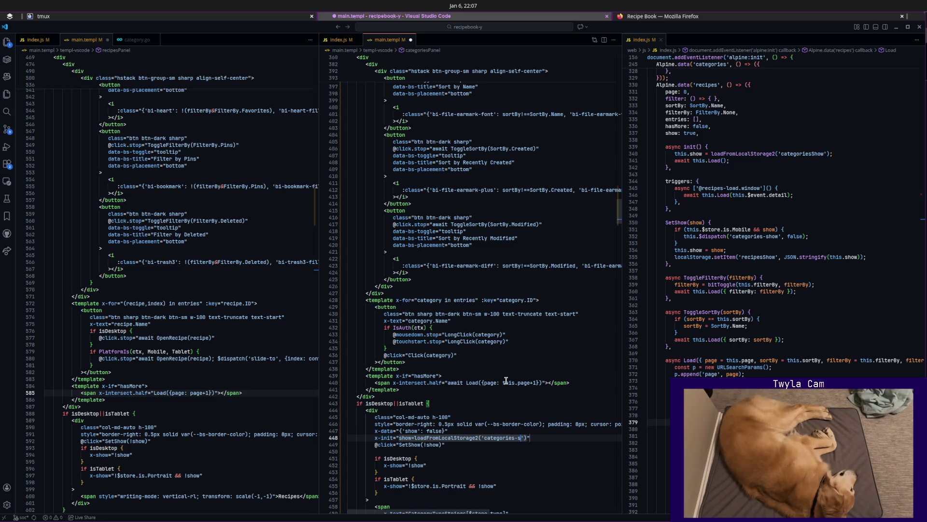
pyautogui.press('BackSpace')
pyautogui.write('Show')
pyautogui.press('End')
pyautogui.press('Down')
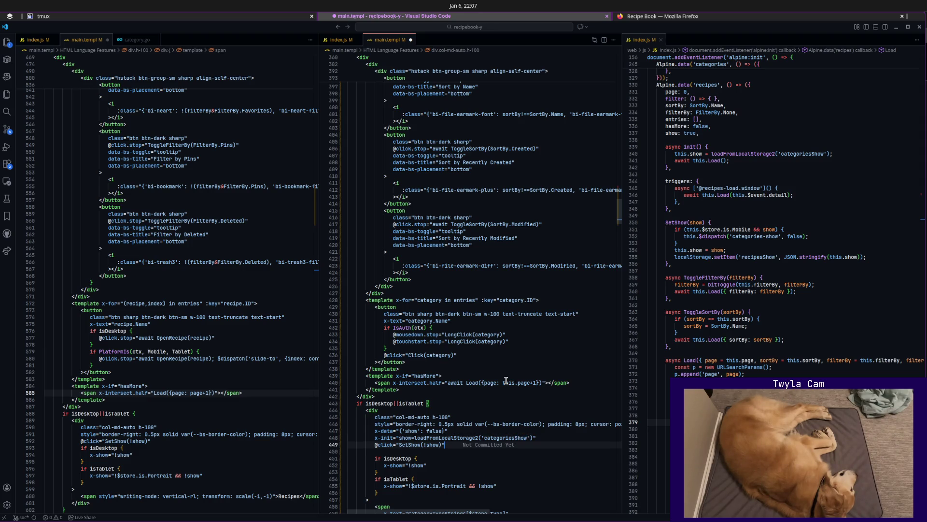
pyautogui.scroll(-5, 504, 381)
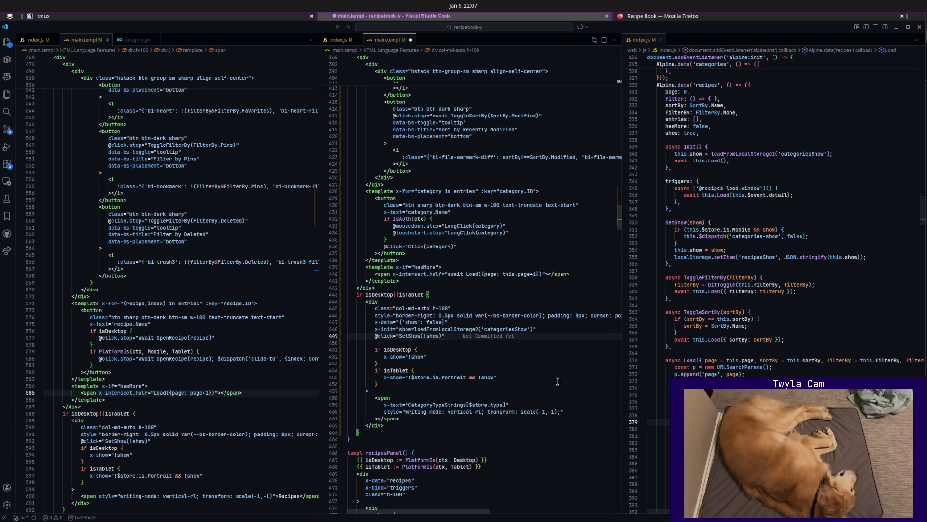
pyautogui.click(546, 330)
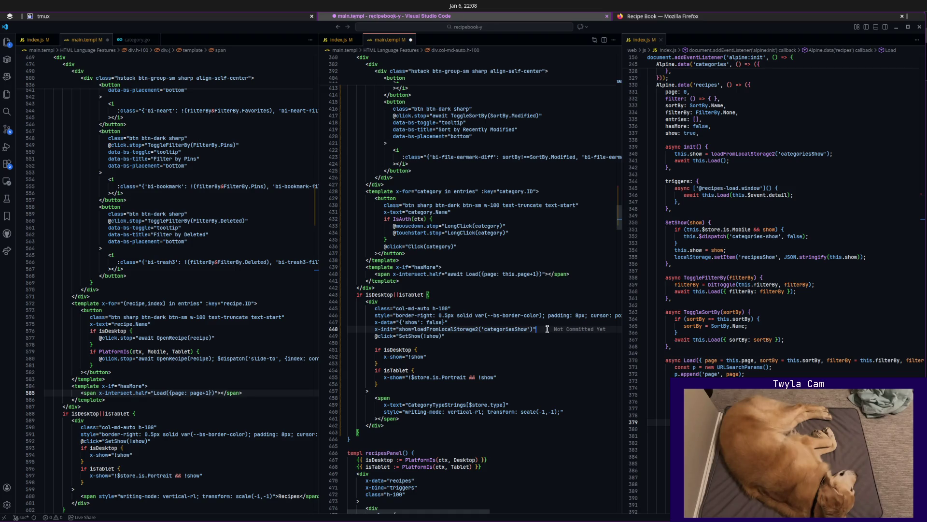
# Delete the x-data and x-init lines 447–448 from the desktop column, save, and switch to the Recipe Book.
pyautogui.press('Up')
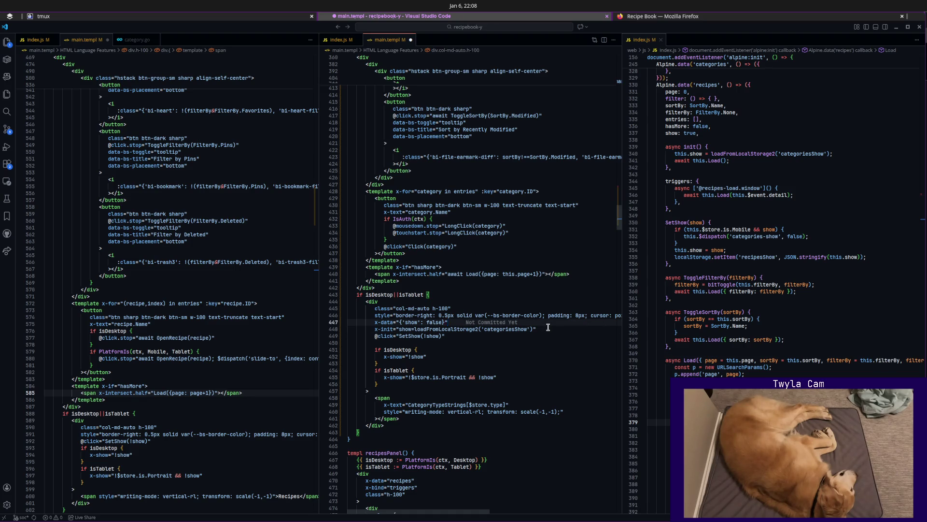
pyautogui.hotkey('ctrl', 'shift', 'k')
pyautogui.hotkey('ctrl', 'shift', 'k')
pyautogui.hotkey('ctrl', 's')
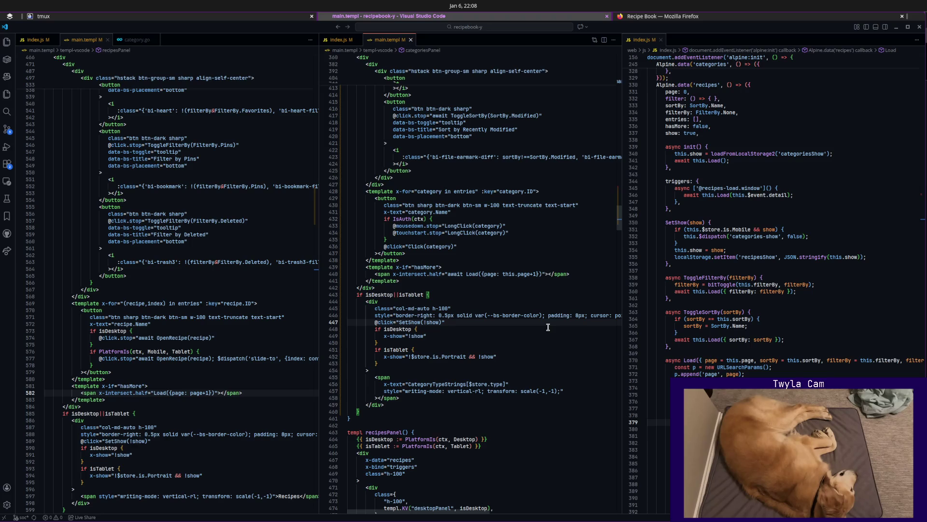
pyautogui.click(640, 16)
# Collapse and reopen the Collections and Recipes panels to check they expand side by side.
pyautogui.click(68, 78)
pyautogui.click(27, 82)
pyautogui.click(165, 79)
pyautogui.click(121, 84)
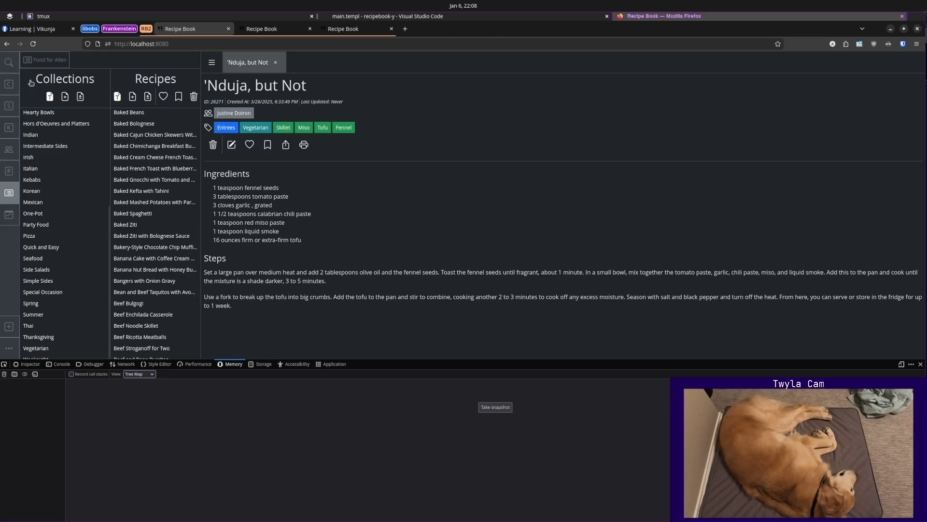
pyautogui.click(30, 82)
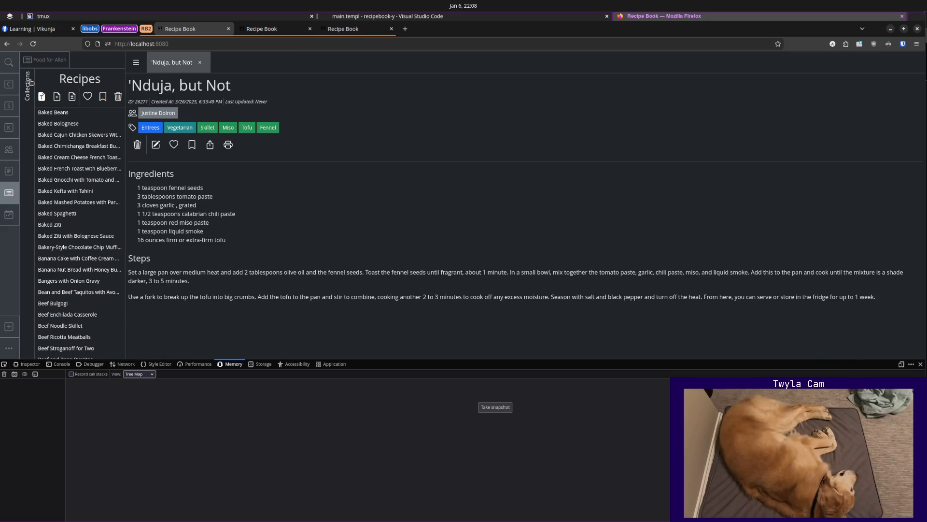
pyautogui.click(28, 82)
pyautogui.click(517, 16)
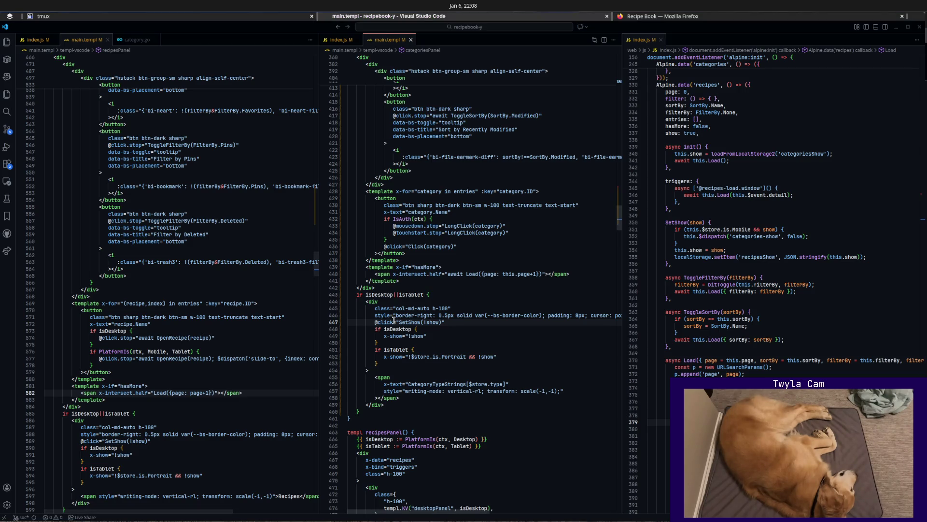
pyautogui.click(474, 323)
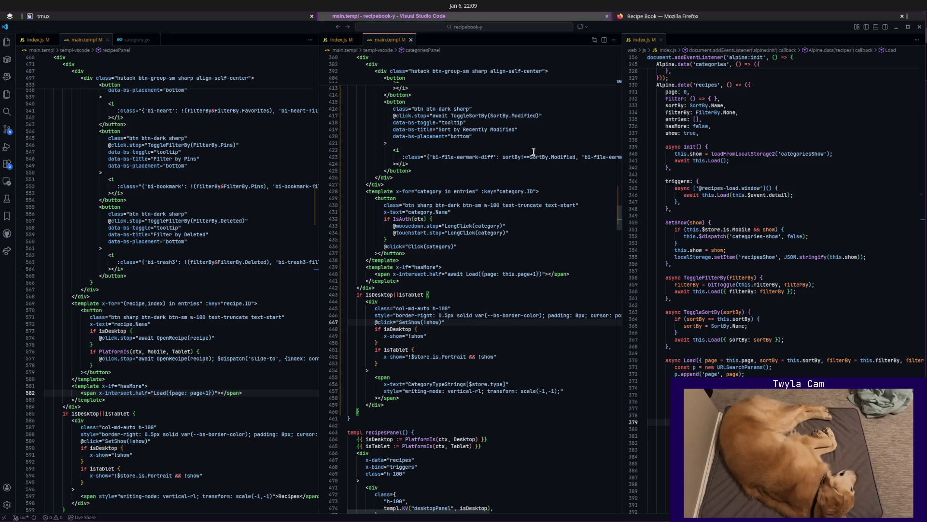
pyautogui.press('super+w')
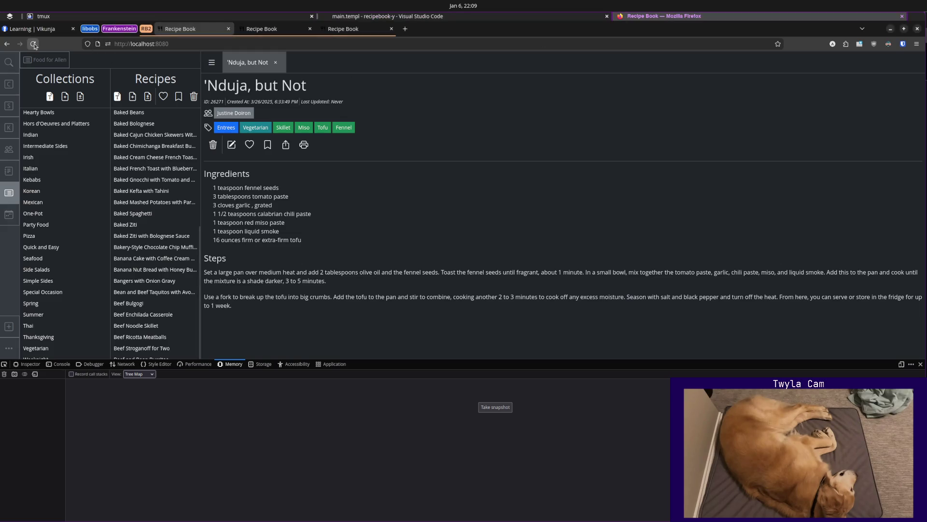
# View the Recipe Book's Categories and Subcategories lists, then return to the code editor.
pyautogui.press('c')
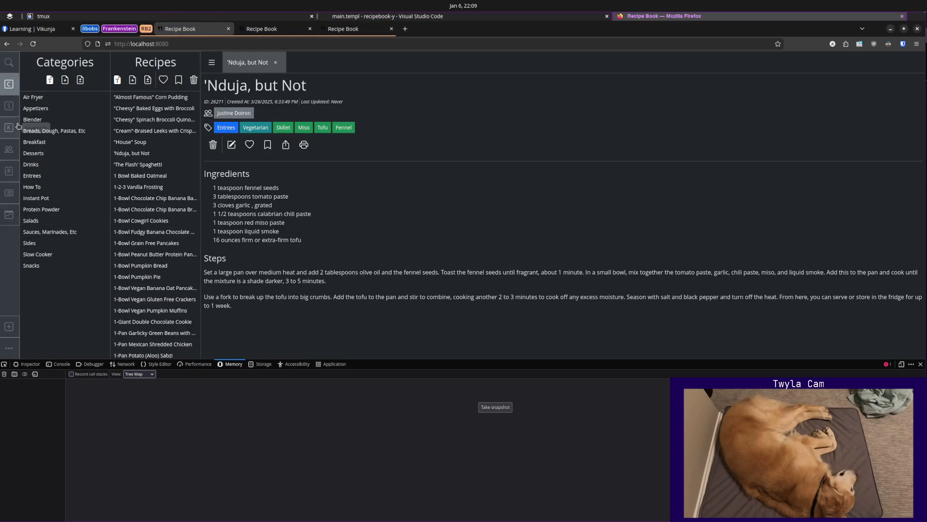
pyautogui.press('s')
pyautogui.scroll(-5, 61, 245)
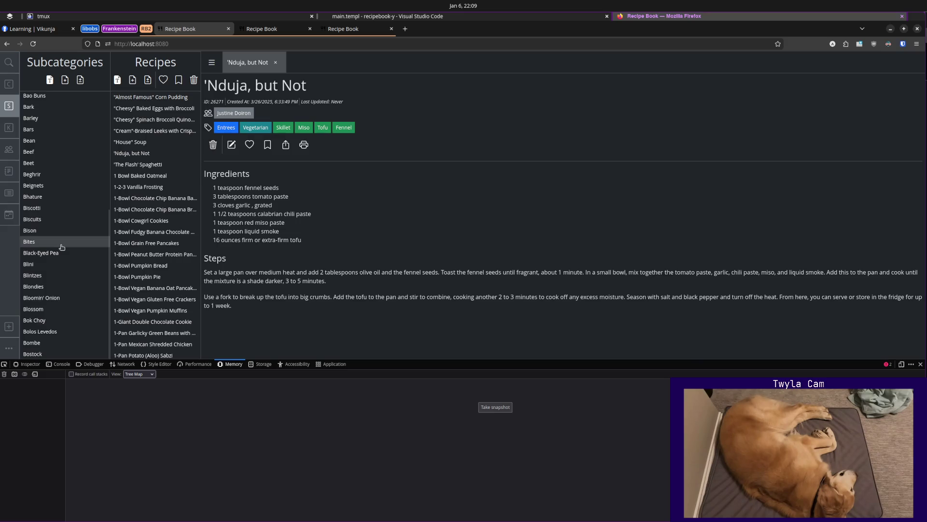
pyautogui.click(462, 16)
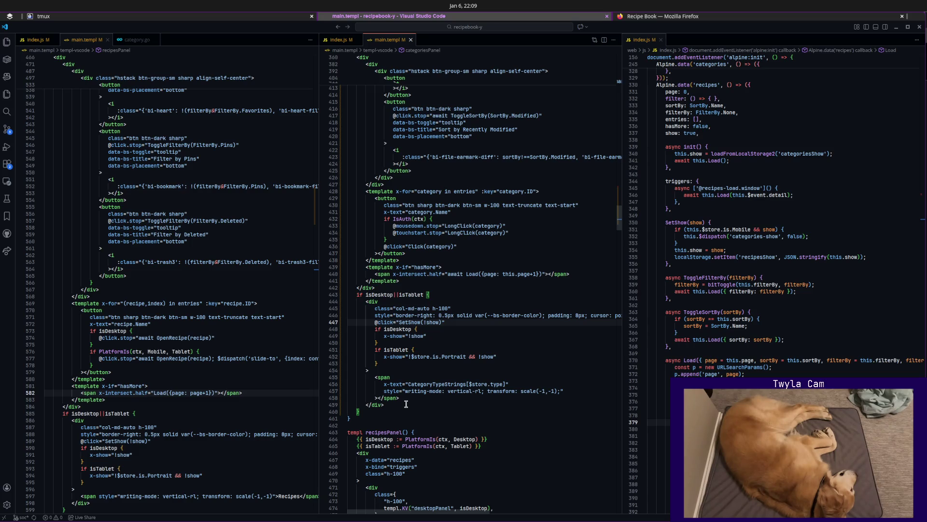
pyautogui.scroll(5, 406, 404)
# Jump to the categoriesPanel template via symbol search and place the caret in its isDesktop show block.
pyautogui.rightClick(405, 403)
pyautogui.press('Escape')
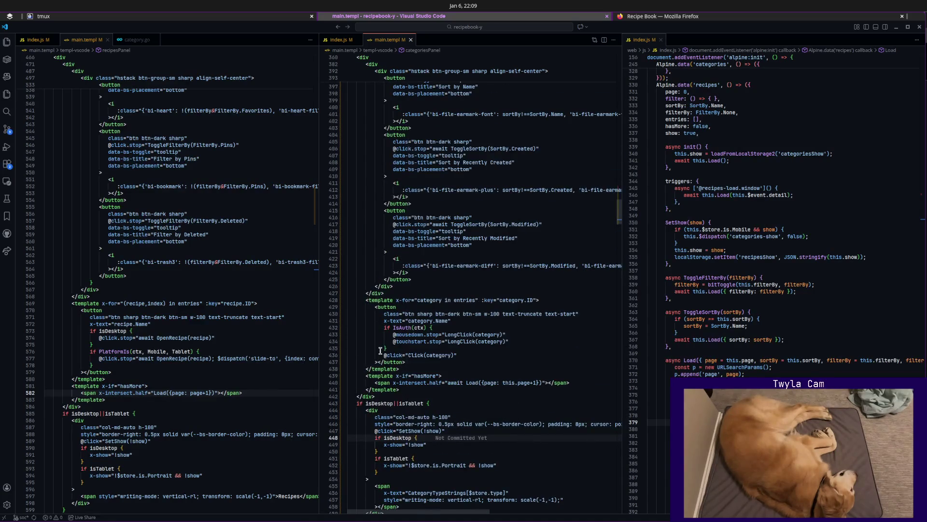
pyautogui.scroll(-2, 442, 393)
pyautogui.click(200, 308)
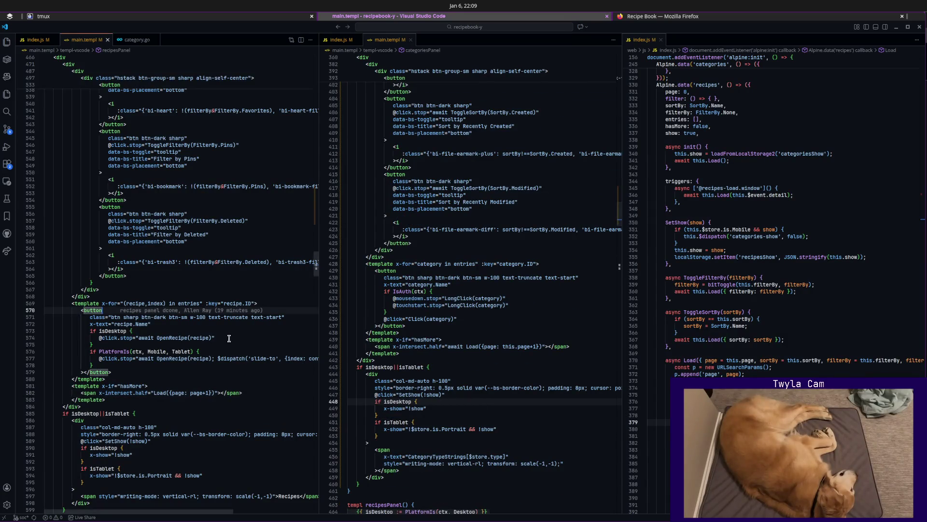
pyautogui.scroll(5, 217, 347)
pyautogui.scroll(1, 217, 348)
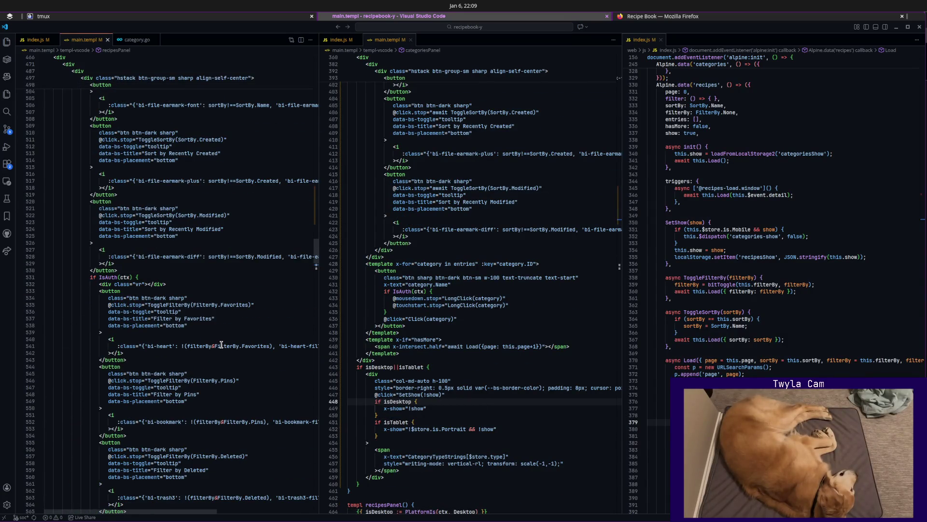
pyautogui.hotkey('ctrl', 'shift', 'o')
pyautogui.write('catep')
pyautogui.press('Return')
pyautogui.scroll(-2, 231, 349)
pyautogui.scroll(2, 521, 370)
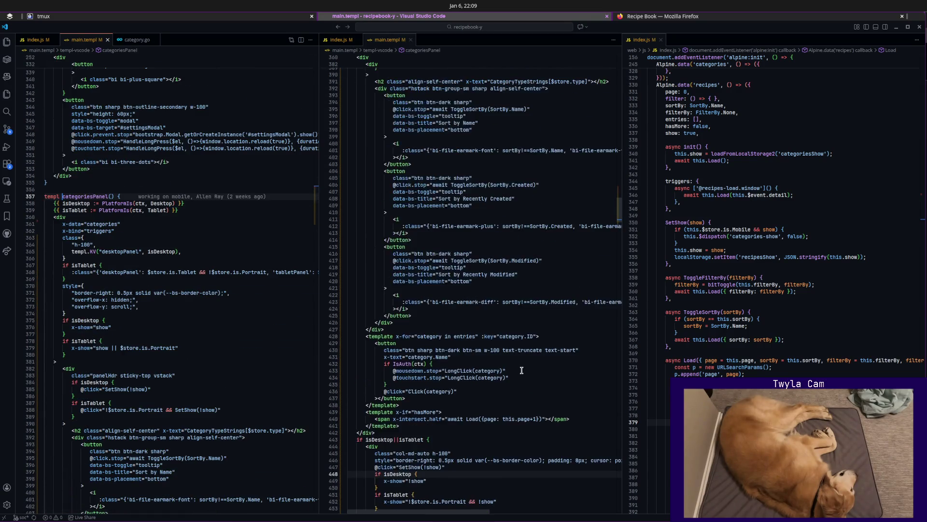
pyautogui.scroll(2, 521, 370)
pyautogui.scroll(3, 521, 368)
pyautogui.scroll(3, 519, 364)
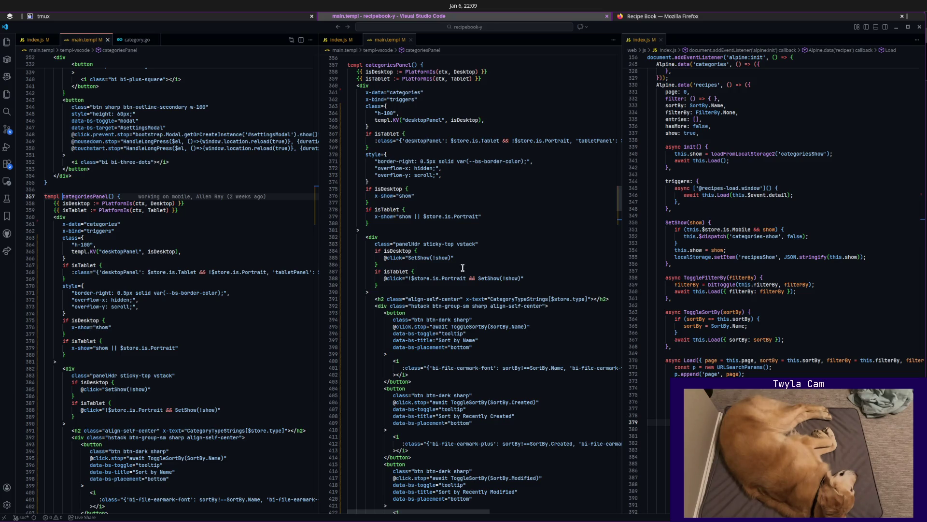
pyautogui.scroll(1, 463, 268)
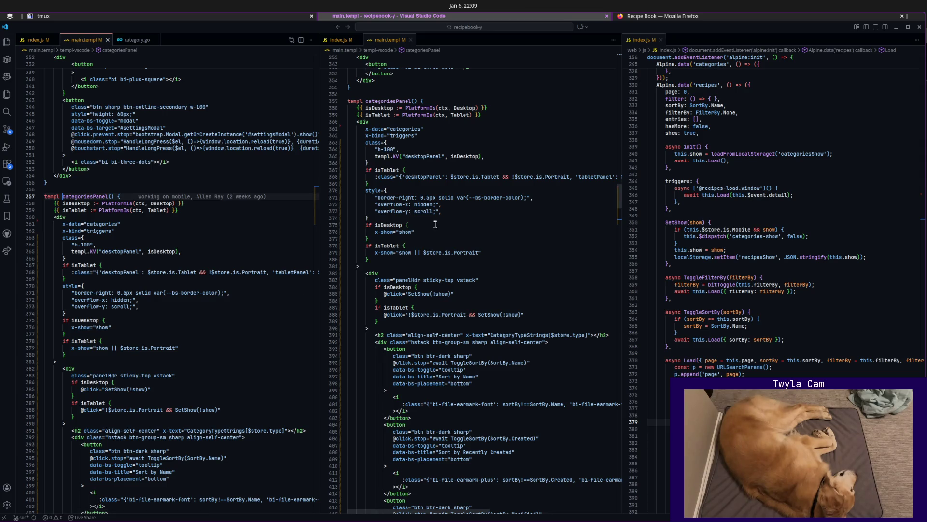
pyautogui.click(431, 232)
# Replace the isDesktop show block with an empty :style="{''}" binding on one line, then remove it.
pyautogui.hotkey('shift', 'alt', 'Right')
pyautogui.hotkey('shift', 'alt', 'Right')
pyautogui.hotkey('shift', 'alt', 'Right')
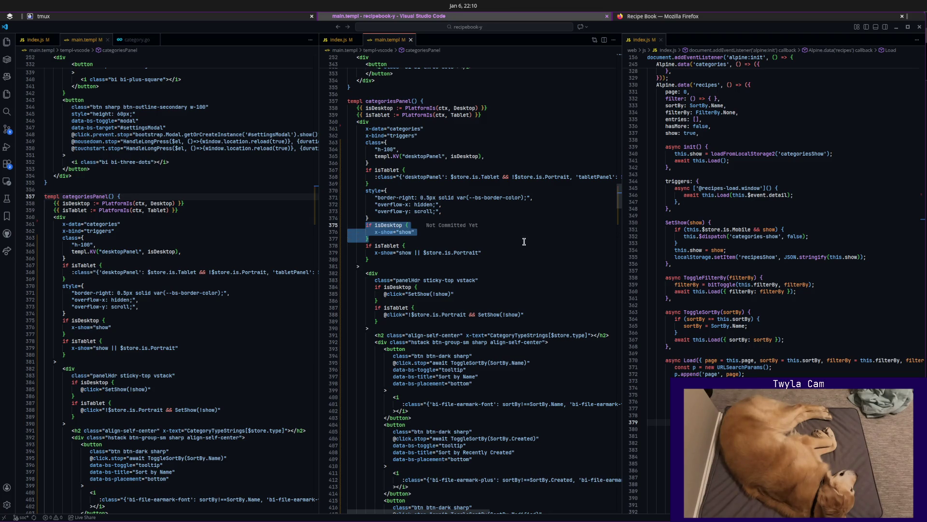
pyautogui.write(':s')
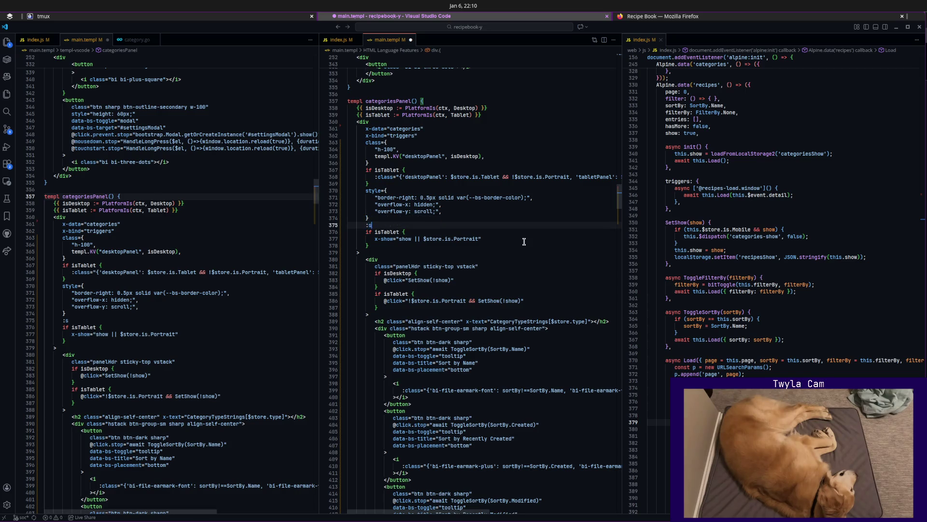
pyautogui.write('tyle="{')
pyautogui.press('Return')
pyautogui.write("'")
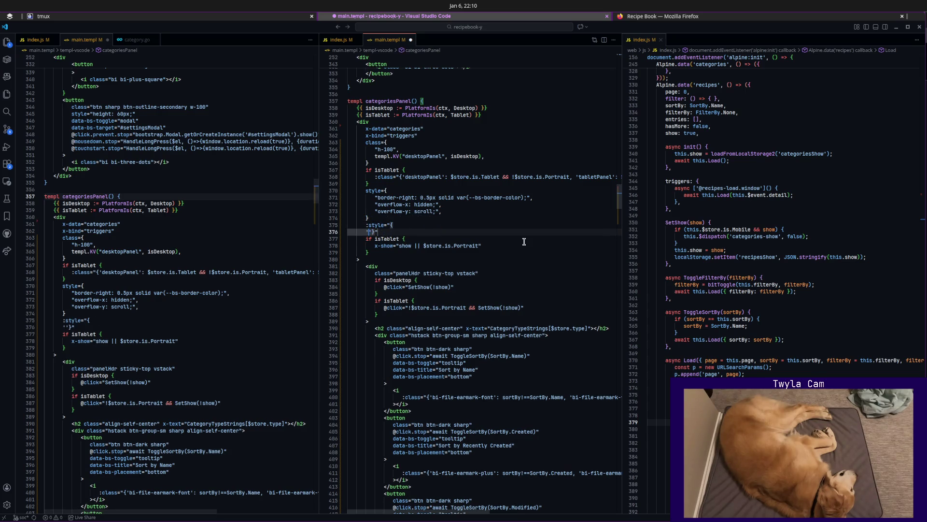
pyautogui.press('Home')
pyautogui.press('BackSpace')
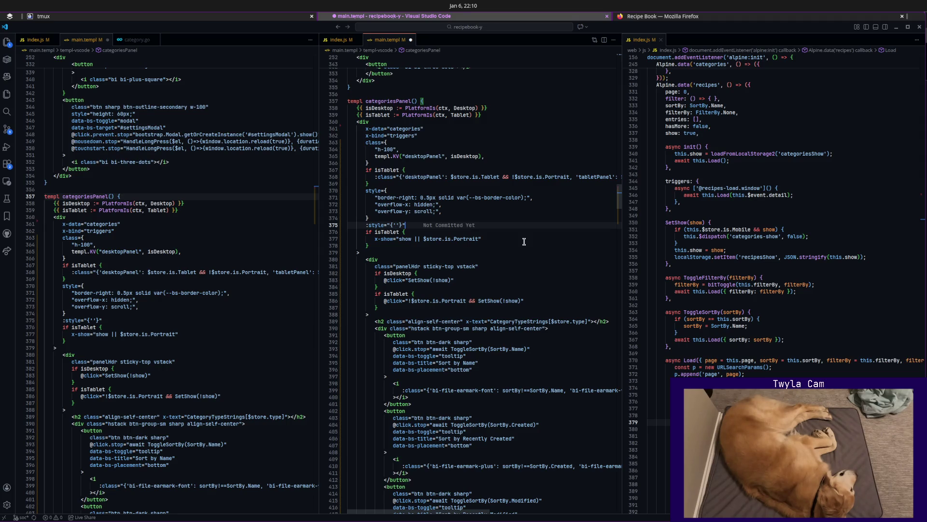
pyautogui.hotkey('ctrl', 'shift', 'k')
# Switch to index.css and start a new rule after the last one at the end of the file.
pyautogui.click(741, 195)
pyautogui.hotkey('ctrl', 'p')
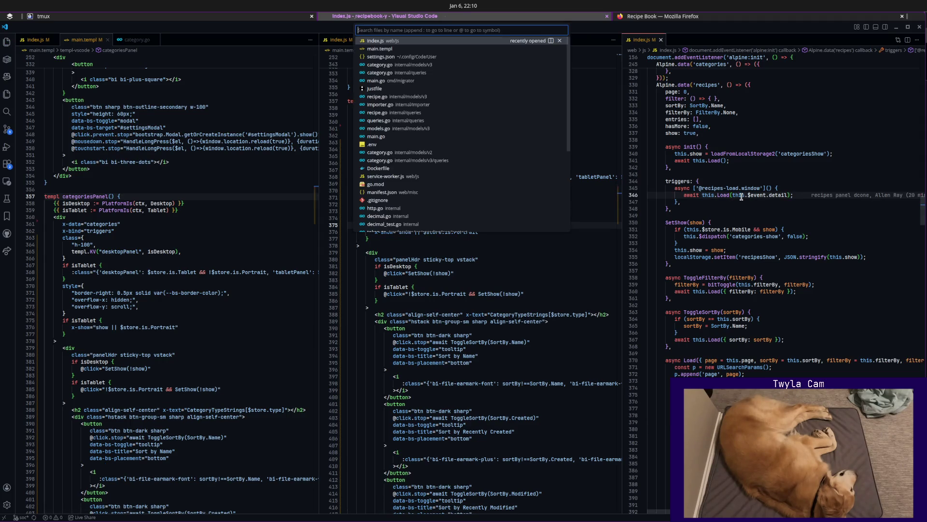
pyautogui.write('css')
pyautogui.press('Return')
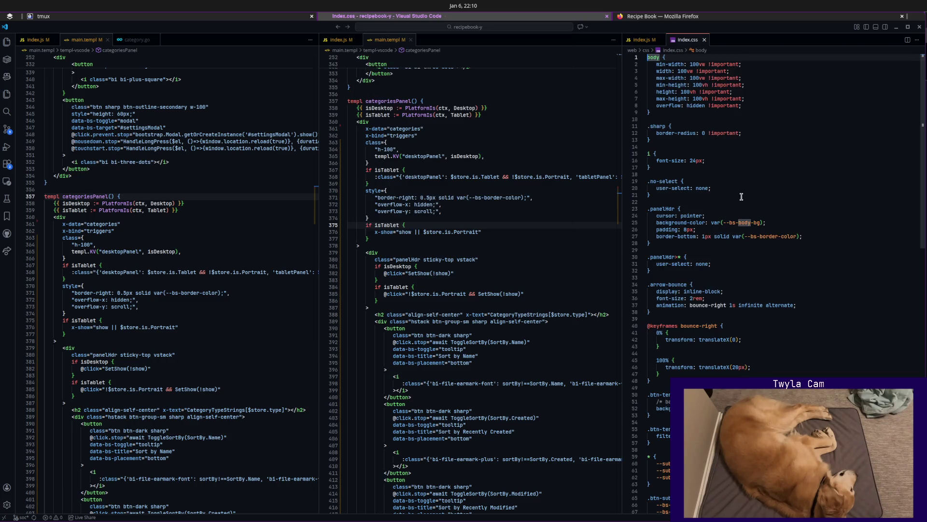
pyautogui.scroll(-5, 745, 272)
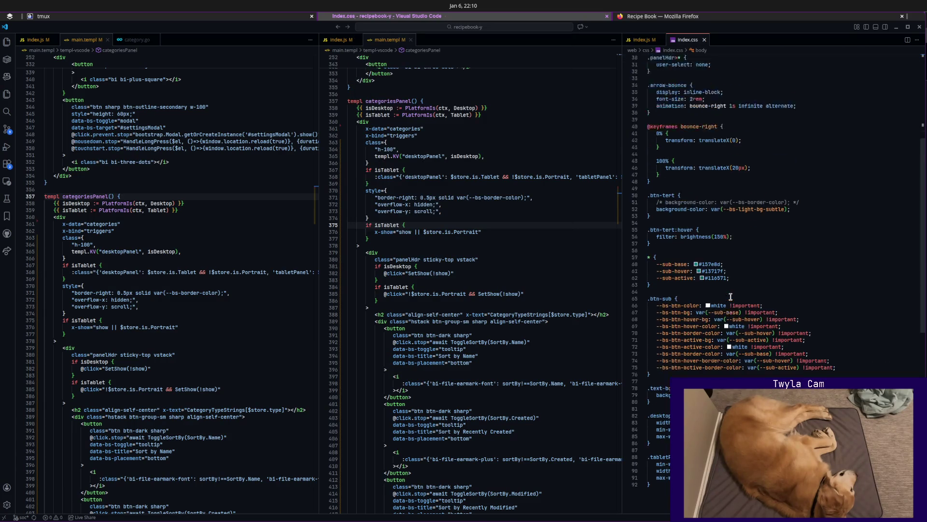
pyautogui.scroll(-10, 745, 271)
pyautogui.hotkey('ctrl', 'End')
pyautogui.press('Return')
pyautogui.press('Return')
pyautogui.write('.thing{')
pyautogui.press('Return')
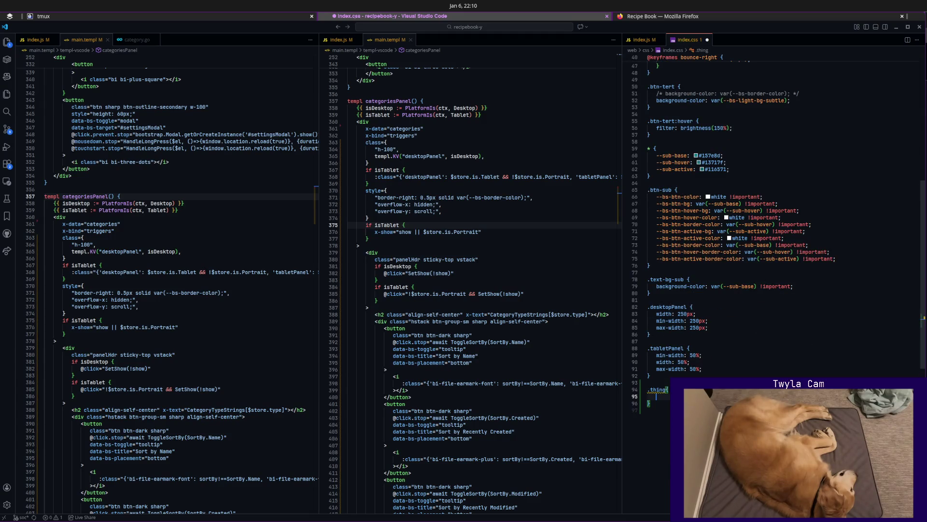
# Turn the new rule into an empty .hidden { } block and select the inline style string in main.templ.
pyautogui.press('Up')
pyautogui.press('End')
pyautogui.press('BackSpace')
pyautogui.write(':h')
pyautogui.write('idden')
pyautogui.hotkey('shift', 'Home')
pyautogui.press('BackSpace')
pyautogui.write('.hidden {')
pyautogui.press('Down')
pyautogui.scroll(-5, 514, 366)
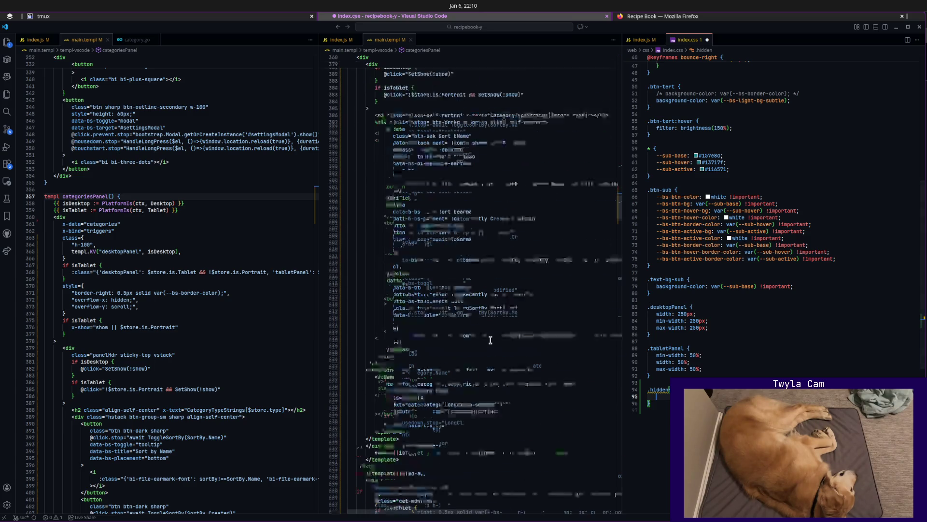
pyautogui.scroll(-4, 515, 367)
pyautogui.doubleClick(391, 366)
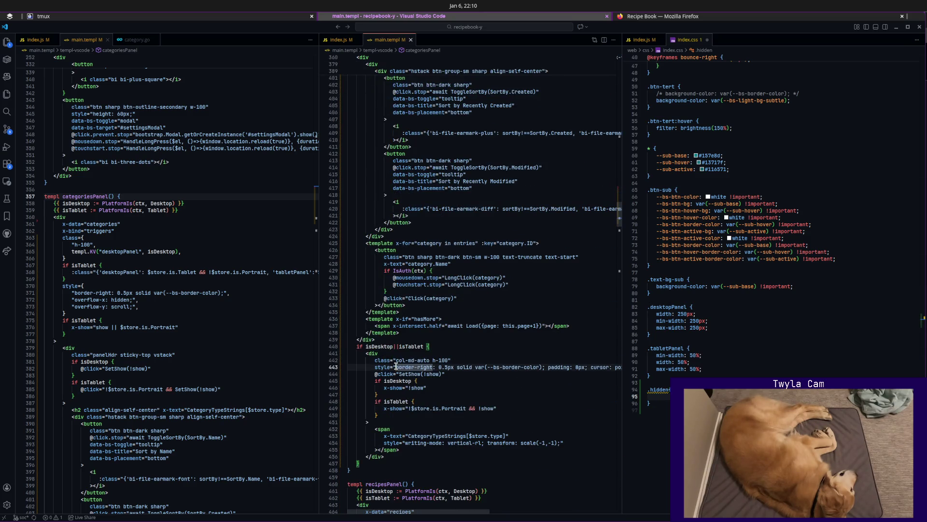
# Paste the panel's border, padding and cursor styles into the .hidden rule and save index.css.
pyautogui.hotkey('shift', 'alt', 'Right')
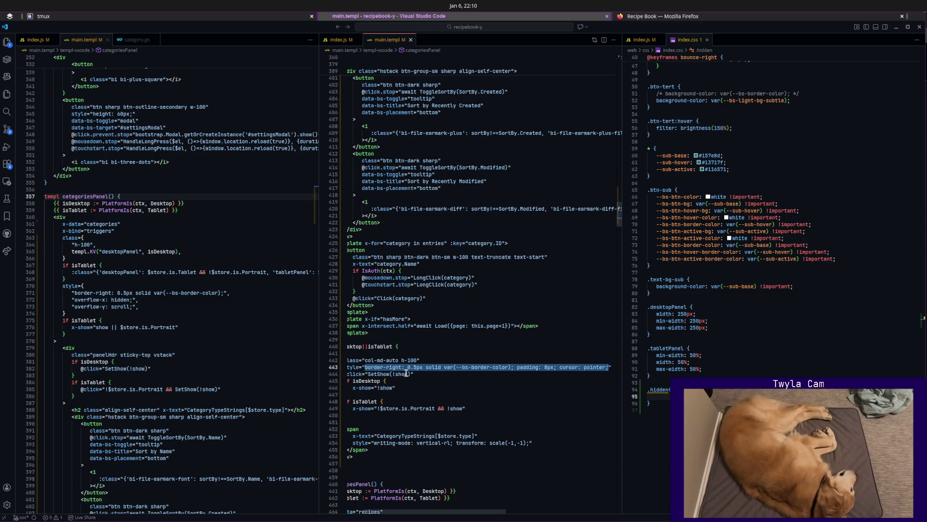
pyautogui.hotkey('ctrl', '3')
pyautogui.hotkey('ctrl', 'v')
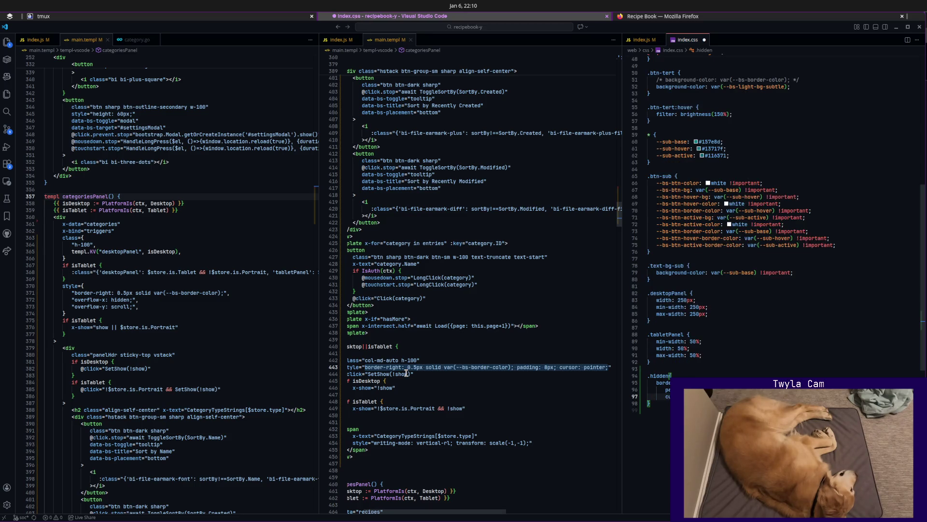
pyautogui.hotkey('ctrl', 's')
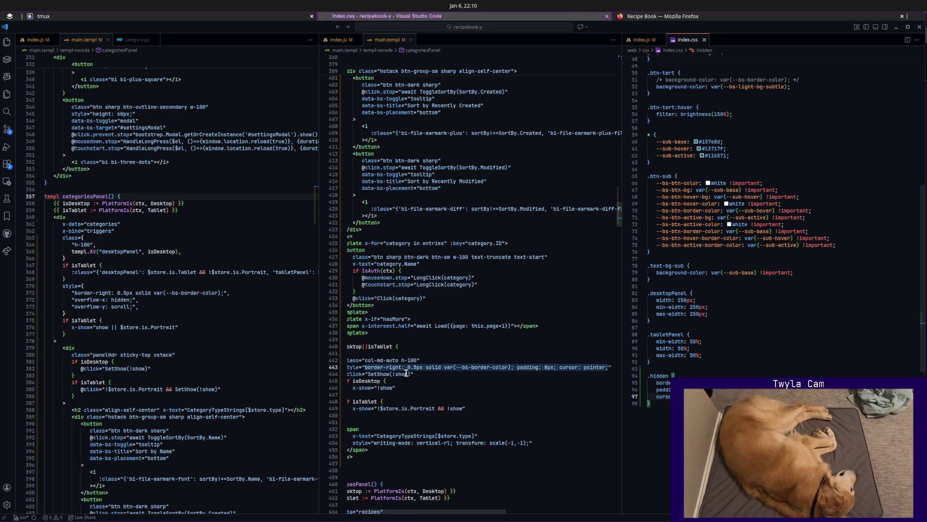
pyautogui.press('Up')
pyautogui.press('Up')
pyautogui.press('Up')
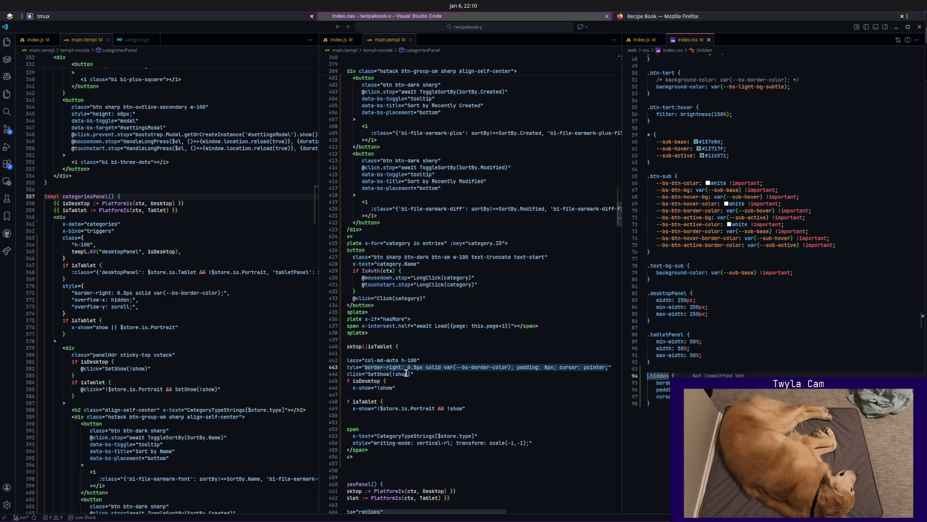
pyautogui.hscroll(-1, 447, 384)
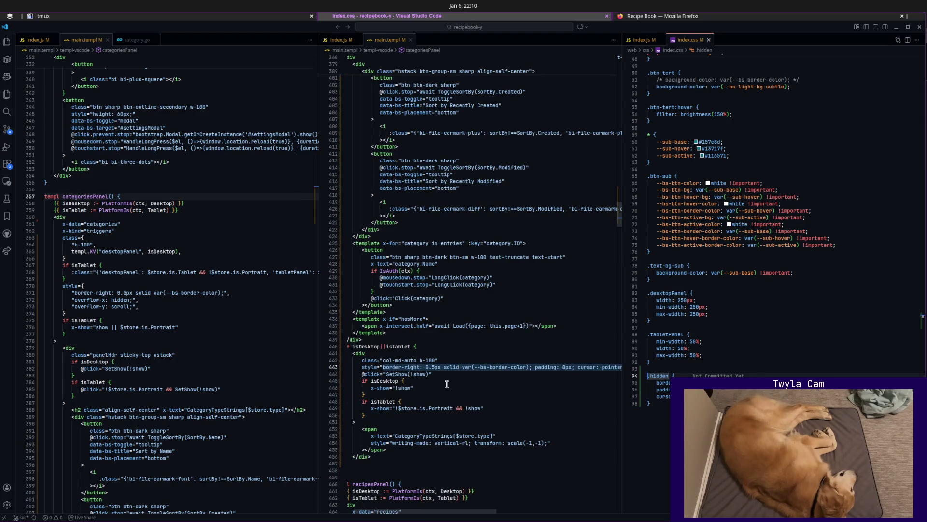
pyautogui.hscroll(-1, 448, 384)
pyautogui.moveTo(440, 450); pyautogui.dragTo(336, 430)
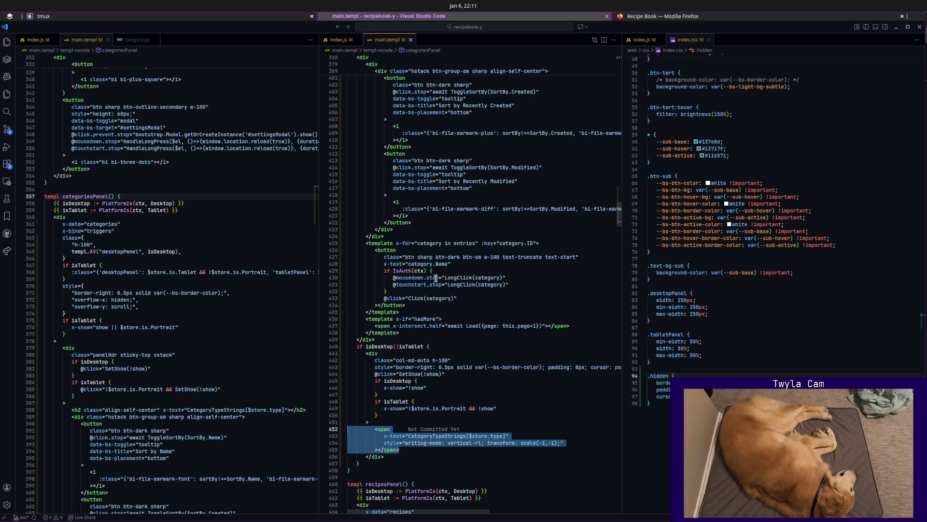
pyautogui.scroll(5, 420, 339)
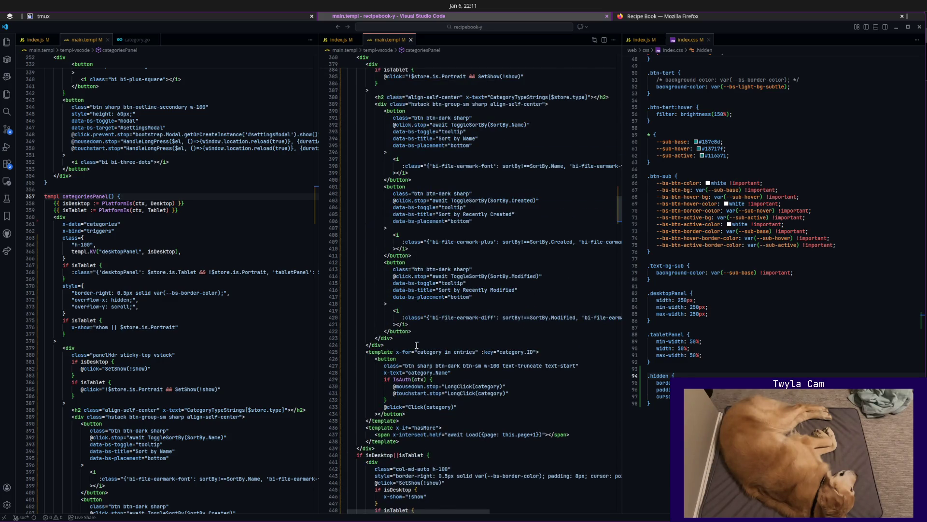
pyautogui.scroll(2, 418, 342)
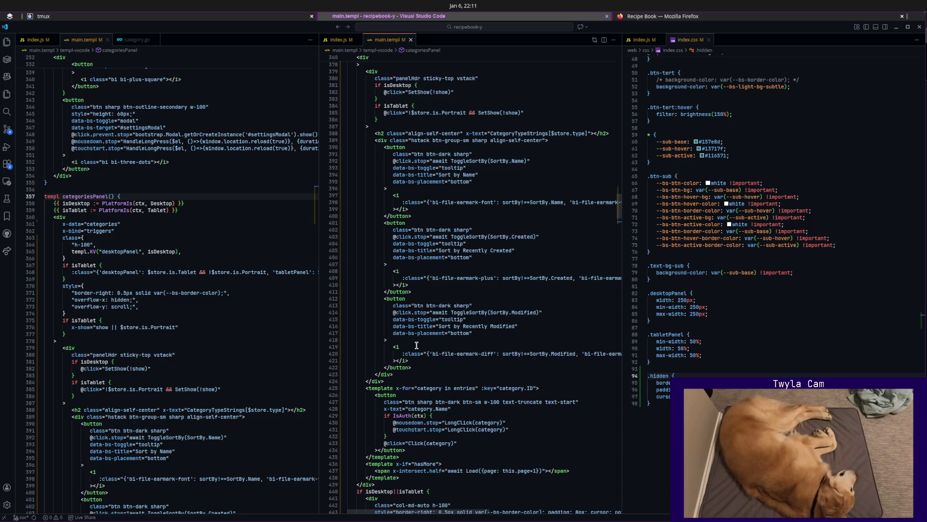
pyautogui.scroll(3, 417, 346)
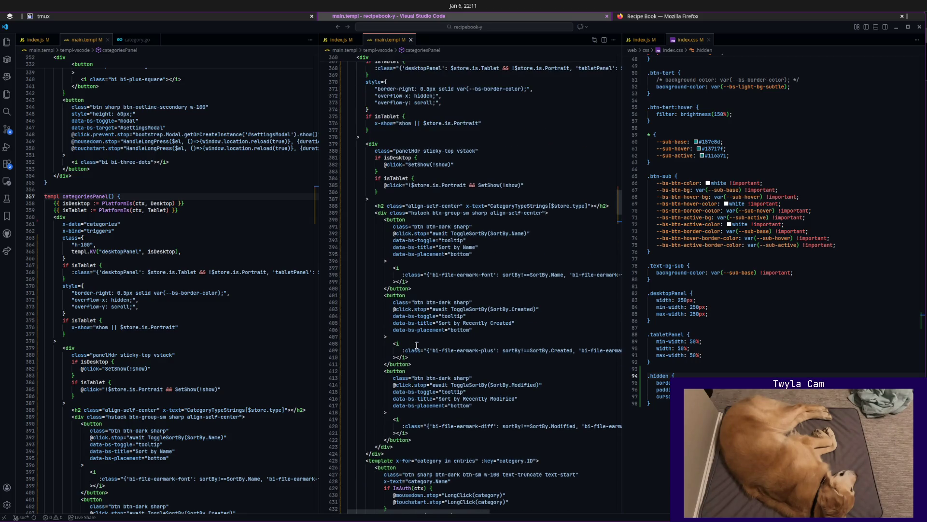
pyautogui.scroll(6, 417, 346)
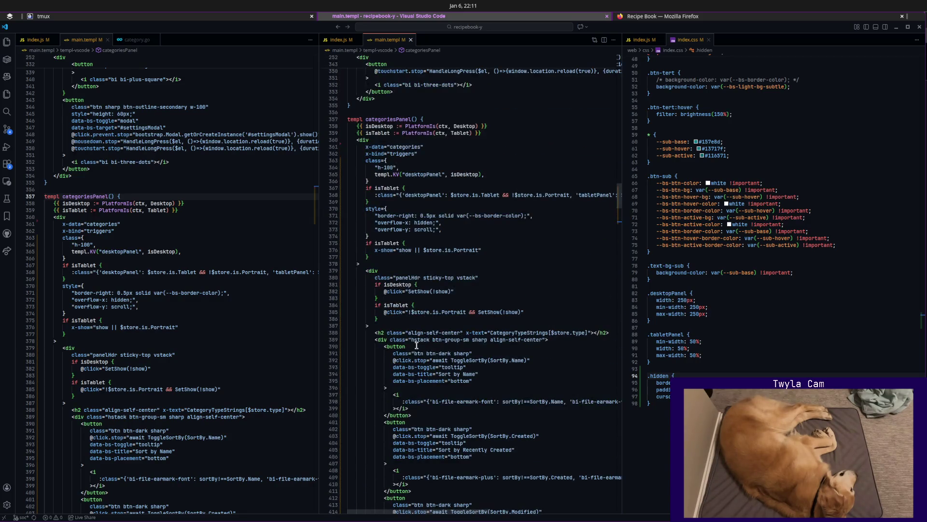
# Collapse the panel header div block inside categoriesPanel in main.templ.
pyautogui.click(343, 272)
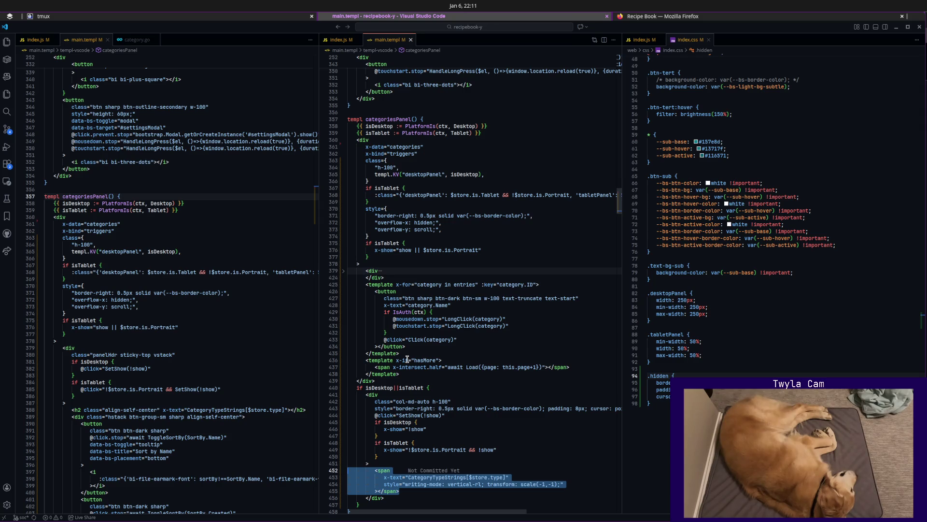
# Undo and redo through edits to restore categoriesPanel's h-100 wrapper with isDesktop and Portrait show rules.
pyautogui.click(419, 271)
pyautogui.press('Up')
pyautogui.press('Up')
pyautogui.press('Up')
pyautogui.press('End')
pyautogui.press('Return')
pyautogui.write(':style="{')
pyautogui.hotkey('ctrl', 'z')
pyautogui.hotkey('ctrl', 'z')
pyautogui.hotkey('ctrl', 'z')
pyautogui.hotkey('ctrl', 'z')
pyautogui.hotkey('ctrl', 'z')
pyautogui.hotkey('ctrl', 'z')
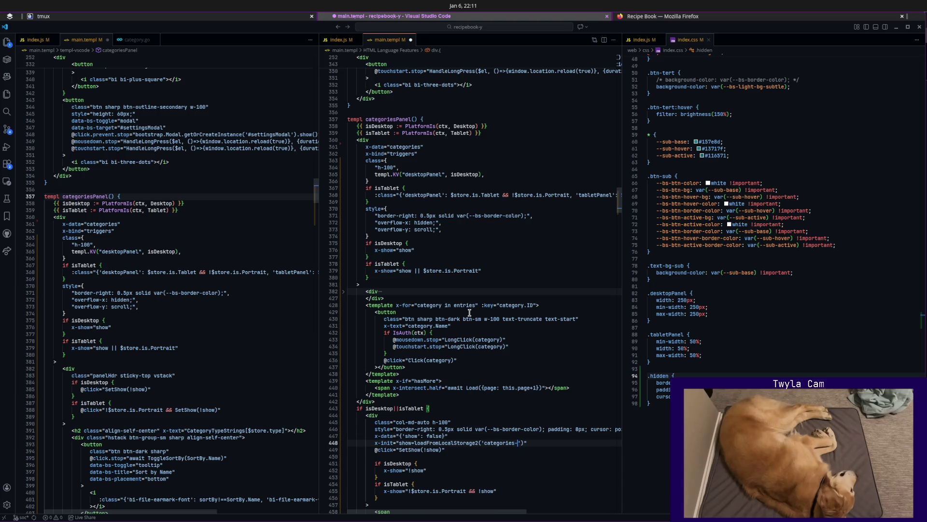
pyautogui.hotkey('ctrl', 'z')
pyautogui.hotkey('ctrl', 'z')
pyautogui.hotkey('ctrl', 'z')
pyautogui.hotkey('ctrl', 'z')
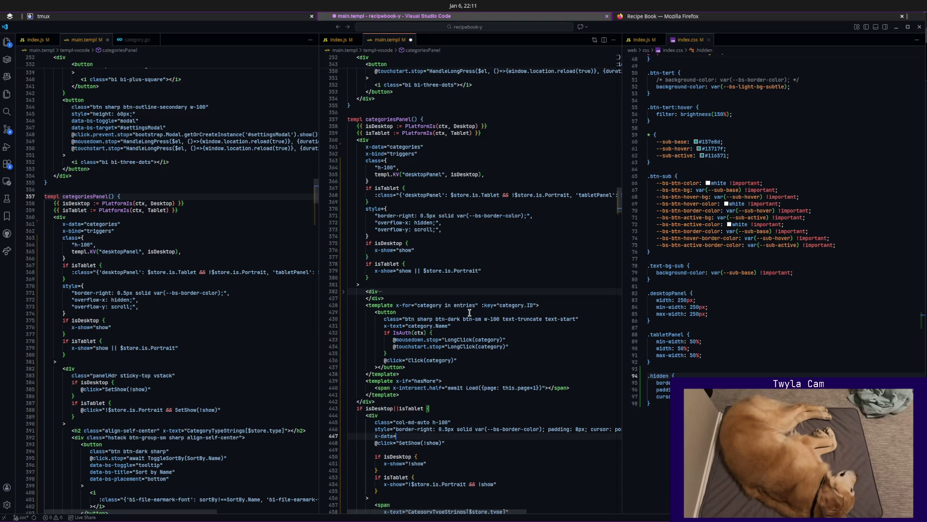
pyautogui.hotkey('ctrl', 'z')
pyautogui.hotkey('ctrl', 'z')
pyautogui.hotkey('ctrl', 'z')
pyautogui.hotkey('ctrl', 'z')
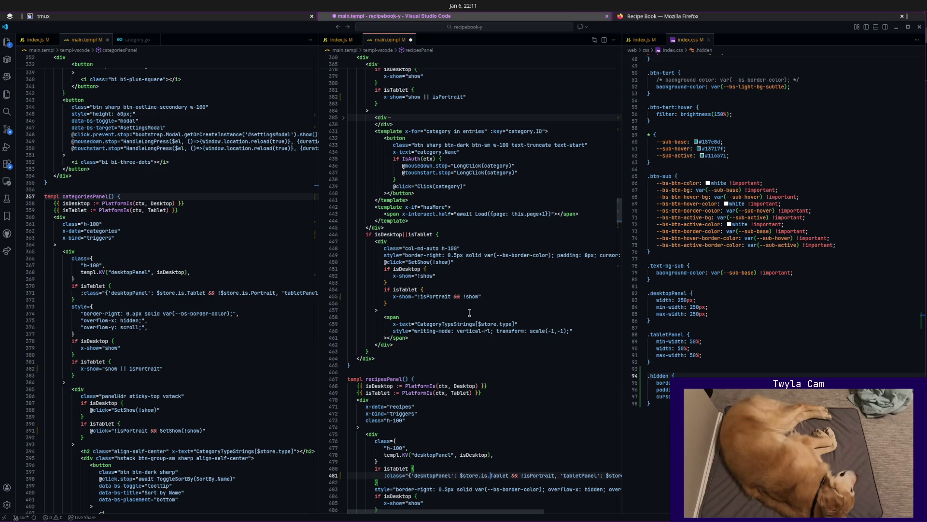
pyautogui.hotkey('ctrl', 'z')
pyautogui.hotkey('ctrl', 'z')
pyautogui.hotkey('ctrl', 'z')
pyautogui.hotkey('ctrl', 'z')
pyautogui.hotkey('ctrl', 'z')
pyautogui.hotkey('ctrl', 'z')
pyautogui.hotkey('ctrl', 'z')
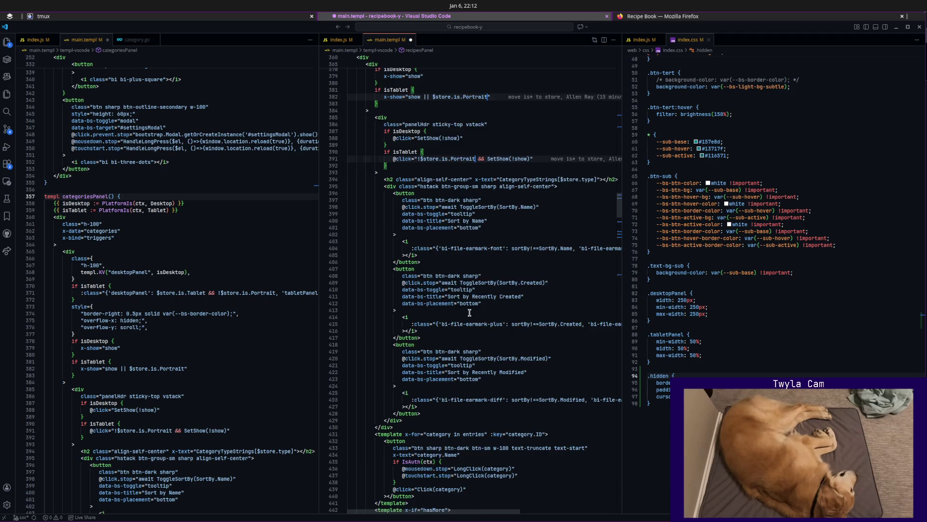
pyautogui.hotkey('ctrl', 'z')
pyautogui.hotkey('ctrl', 'z')
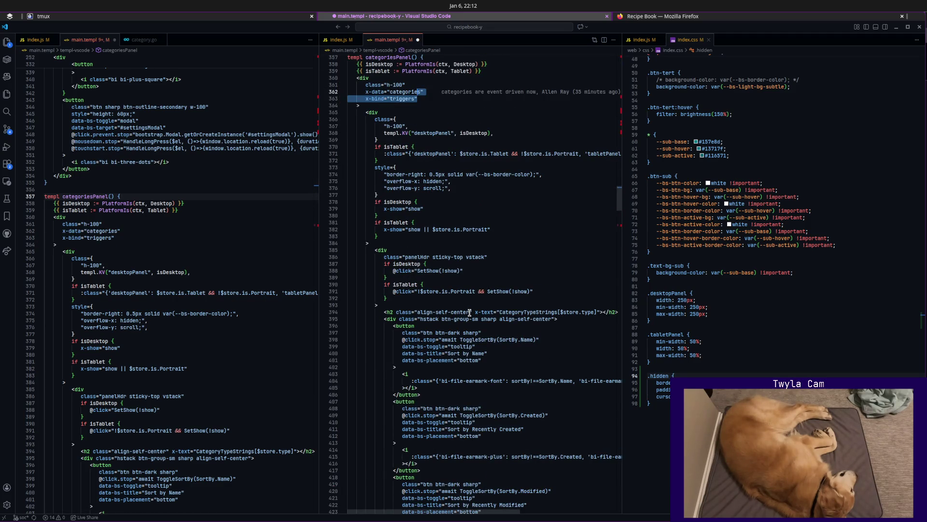
# Save main.templ, then delete the .hidden rule from index.css, save and close it.
pyautogui.hotkey('ctrl', 'z')
pyautogui.hotkey('ctrl', 's')
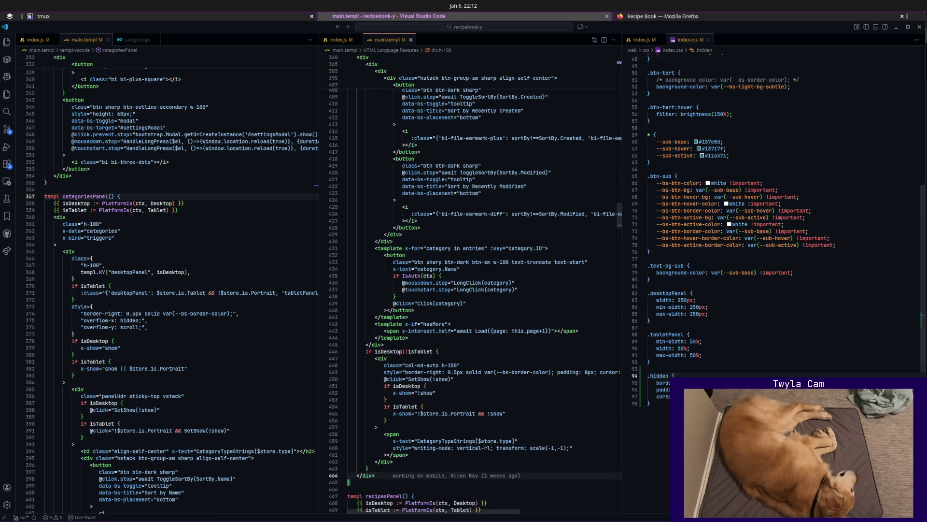
pyautogui.moveTo(645, 403); pyautogui.dragTo(625, 370)
pyautogui.press('Delete')
pyautogui.hotkey('ctrl', 's')
pyautogui.hotkey('ctrl', 'w')
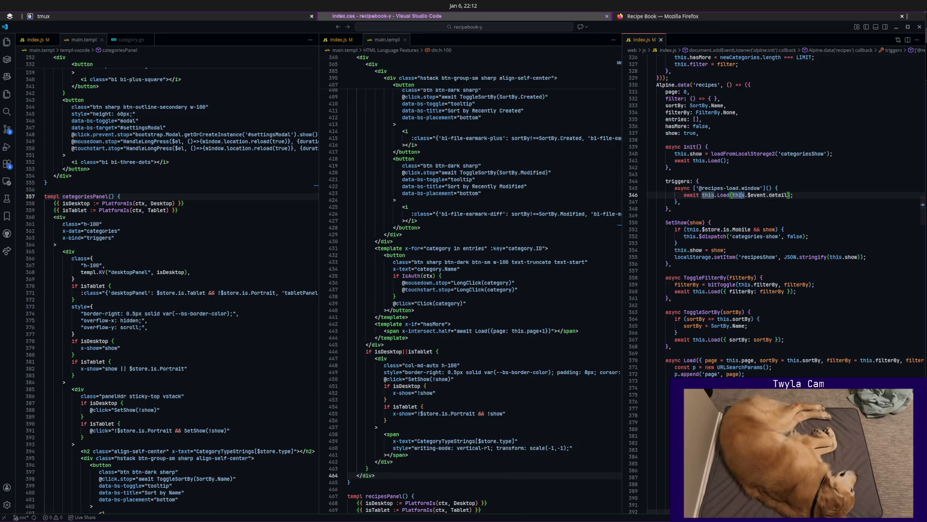
# Cut the overflow-x hidden and overflow-y scroll lines from the inner categories panel div.
pyautogui.click(503, 364)
pyautogui.scroll(5, 504, 366)
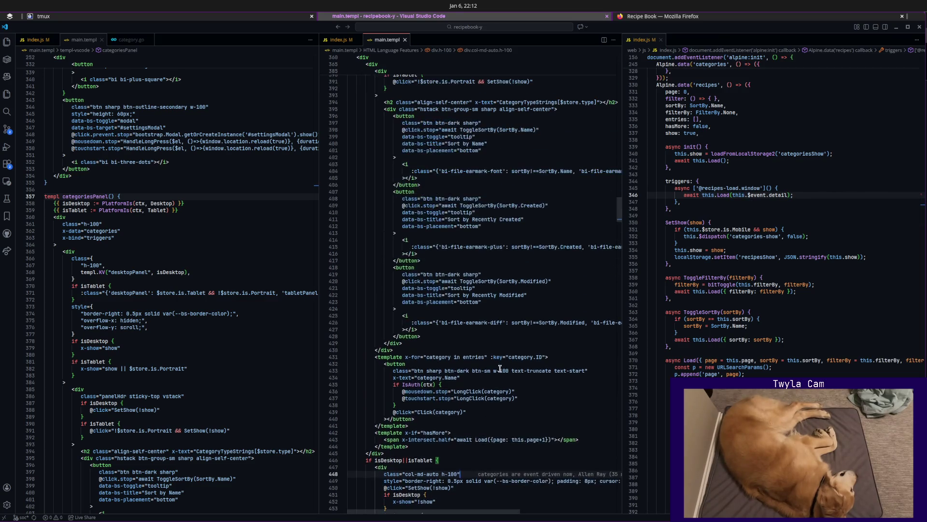
pyautogui.scroll(-5, 553, 376)
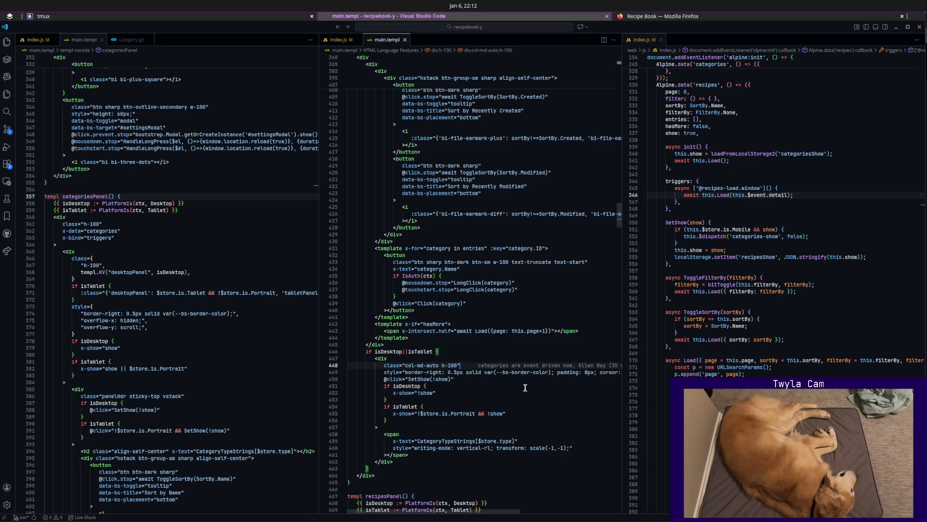
pyautogui.scroll(5, 488, 382)
pyautogui.scroll(5, 489, 382)
pyautogui.scroll(5, 488, 382)
pyautogui.scroll(5, 489, 382)
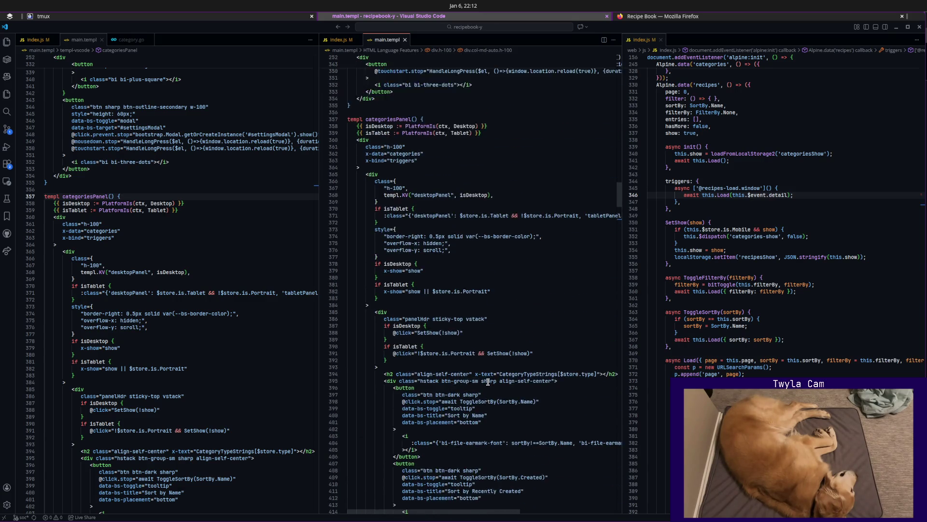
pyautogui.scroll(2, 489, 382)
pyautogui.click(473, 286)
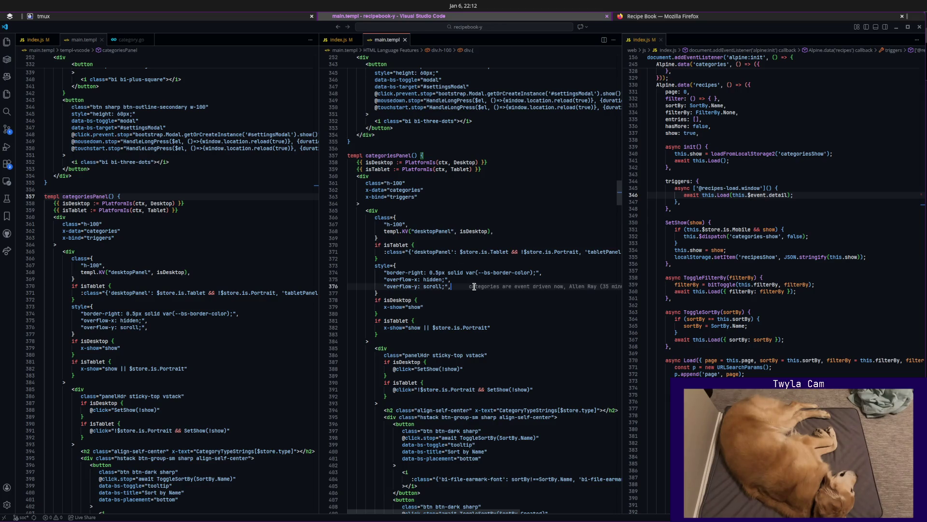
pyautogui.hotkey('shift', 'Up')
pyautogui.hotkey('shift', 'Up')
pyautogui.press('BackSpace')
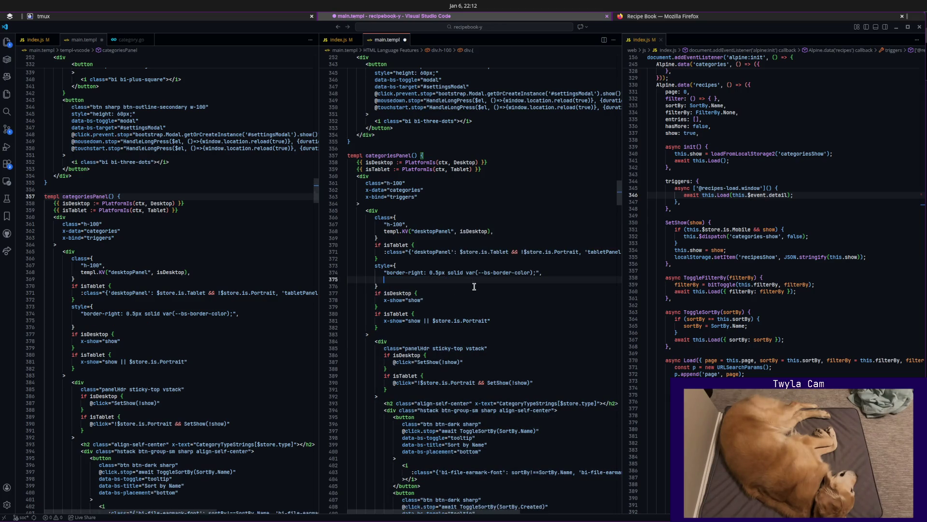
pyautogui.hotkey('ctrl', 's')
pyautogui.press('Up')
pyautogui.press('Up')
pyautogui.press('Up')
pyautogui.press('Up')
pyautogui.press('Up')
pyautogui.press('Up')
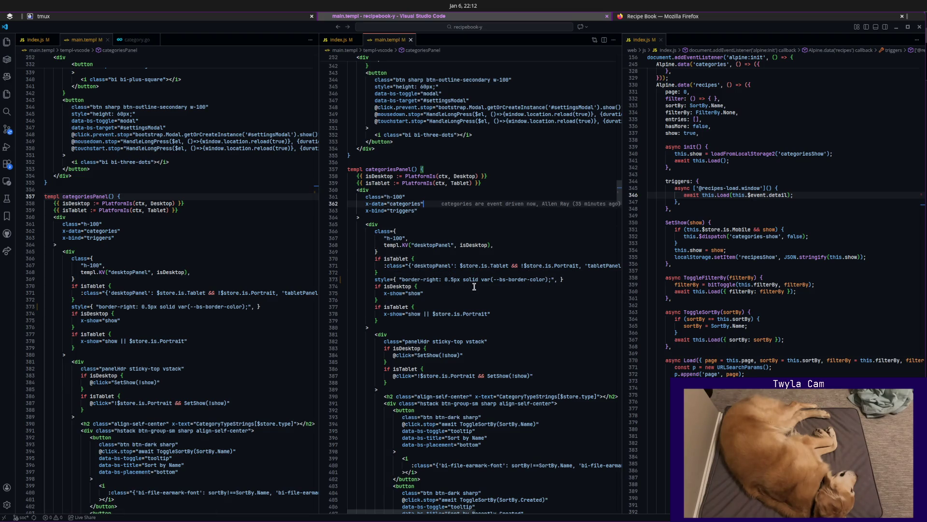
# Add a style block with the overflow-x/overflow-y styles to the outer wrapper and switch to Firefox.
pyautogui.hotkey('ctrl', 'z')
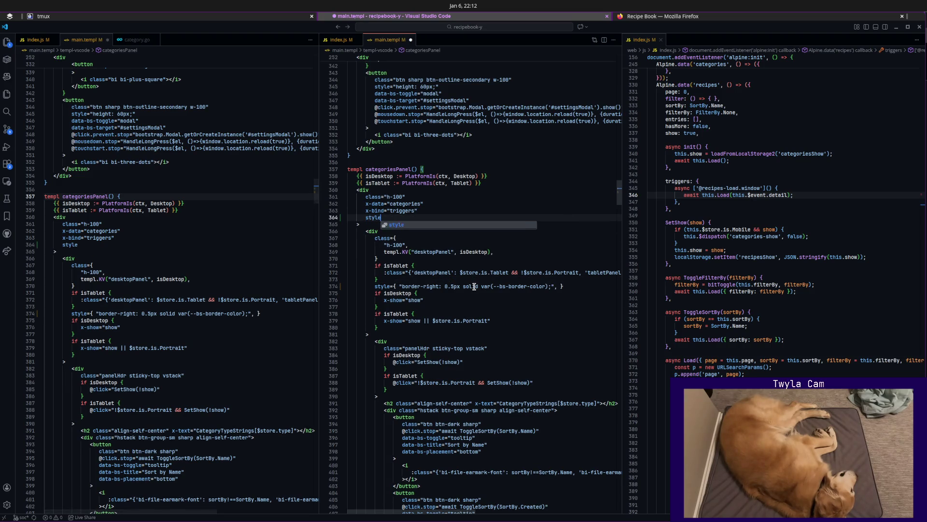
pyautogui.hotkey('ctrl', 'z')
pyautogui.hotkey('shift', 'Up')
pyautogui.hotkey('shift', 'Up')
pyautogui.press('BackSpace')
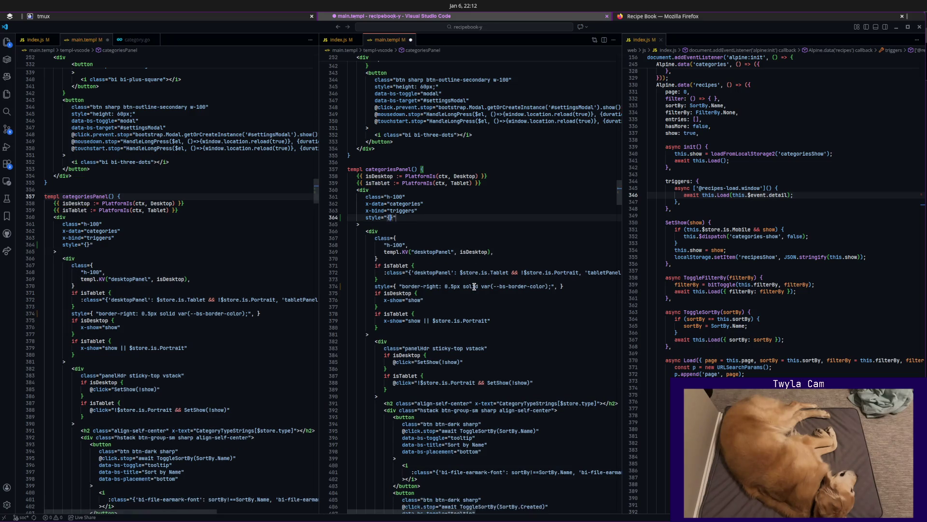
pyautogui.press('BackSpace')
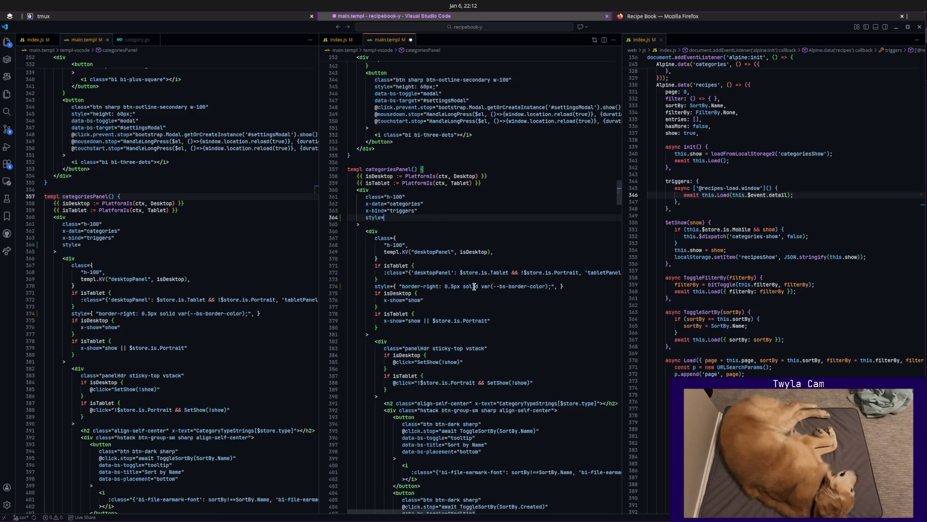
pyautogui.write('{templ.Classes()...')
pyautogui.hotkey('ctrl', 'z')
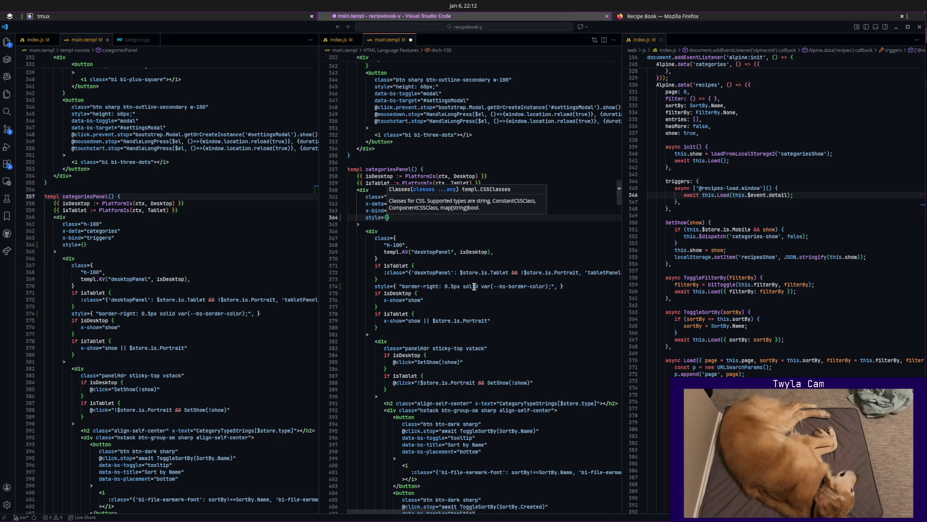
pyautogui.hotkey('ctrl', 'z')
pyautogui.hotkey('ctrl', 'z')
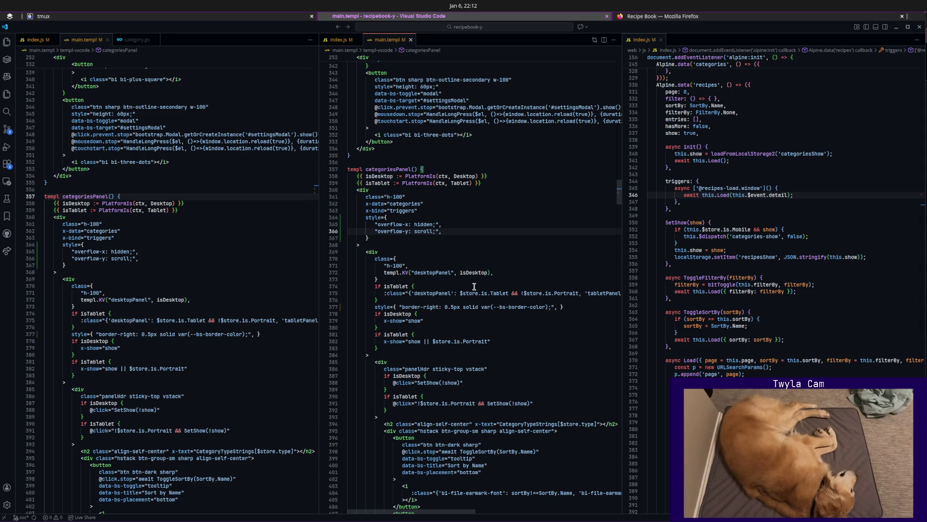
pyautogui.press('super+Right')
# Show the Recipe Book's Keywords list to check it scrolls, then return to the code editor.
pyautogui.click(9, 83)
pyautogui.click(9, 127)
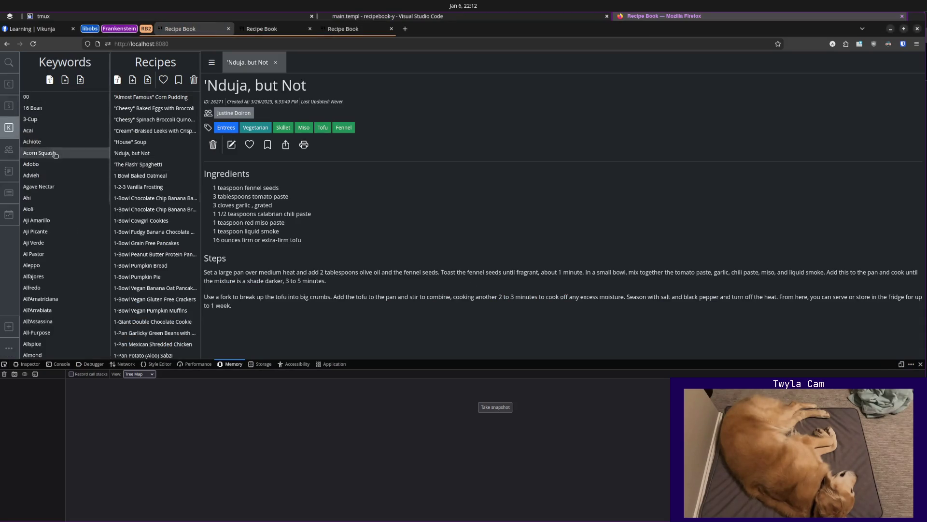
pyautogui.scroll(-5, 55, 158)
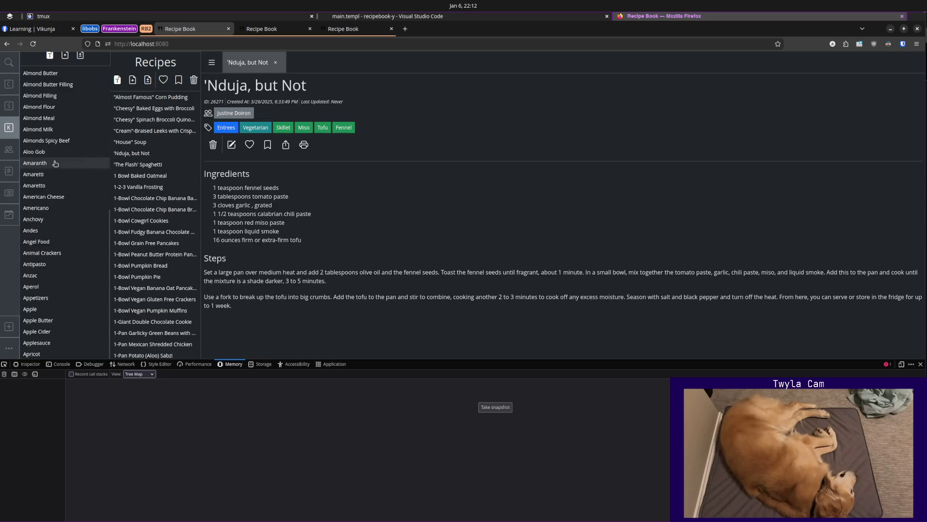
pyautogui.scroll(1, 55, 161)
pyautogui.scroll(-1, 55, 163)
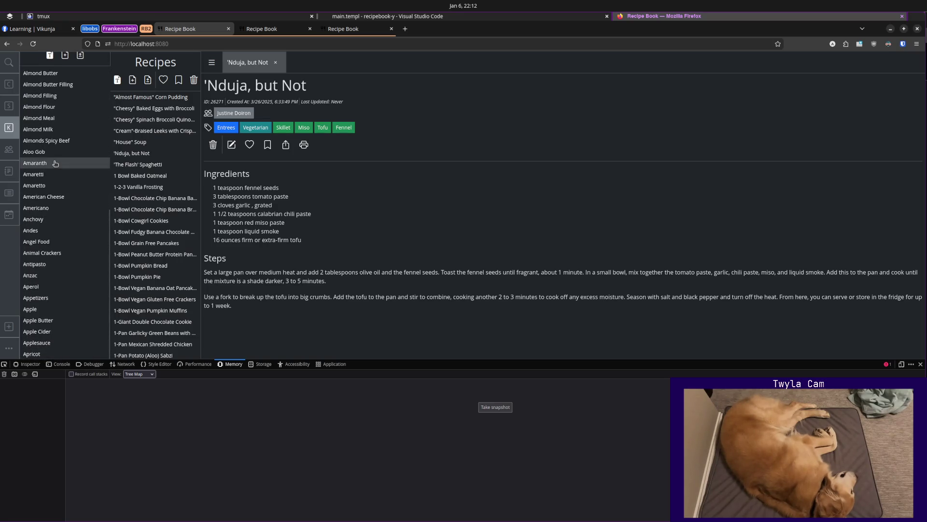
pyautogui.scroll(5, 55, 163)
pyautogui.scroll(5, 55, 163)
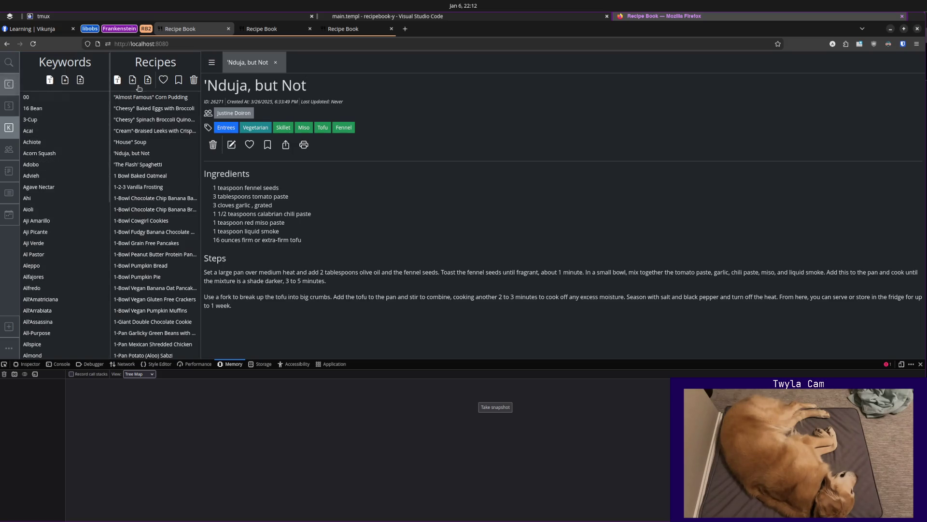
pyautogui.click(557, 16)
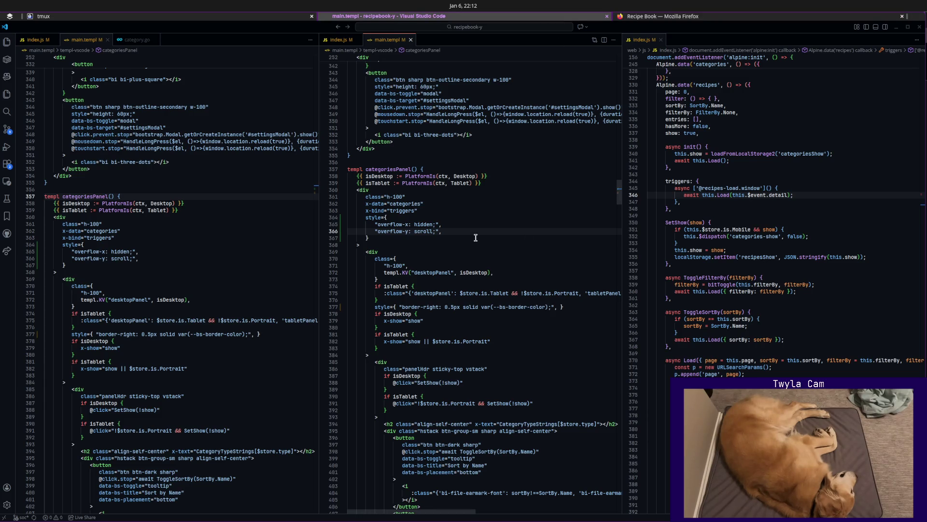
# Rewrite the outer div as class={ "h-100", templ.KV("desktopPanel", isDesktop) }.
pyautogui.click(511, 272)
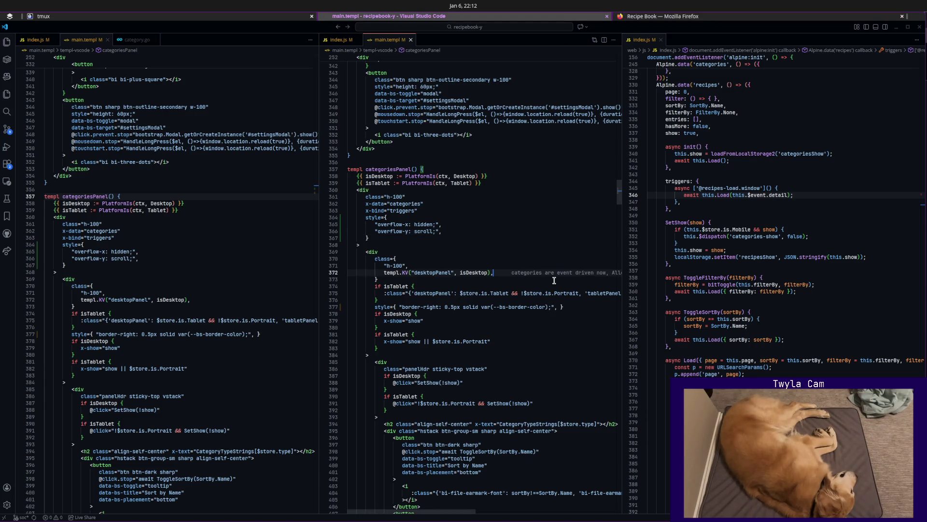
pyautogui.hotkey('shift', 'Home')
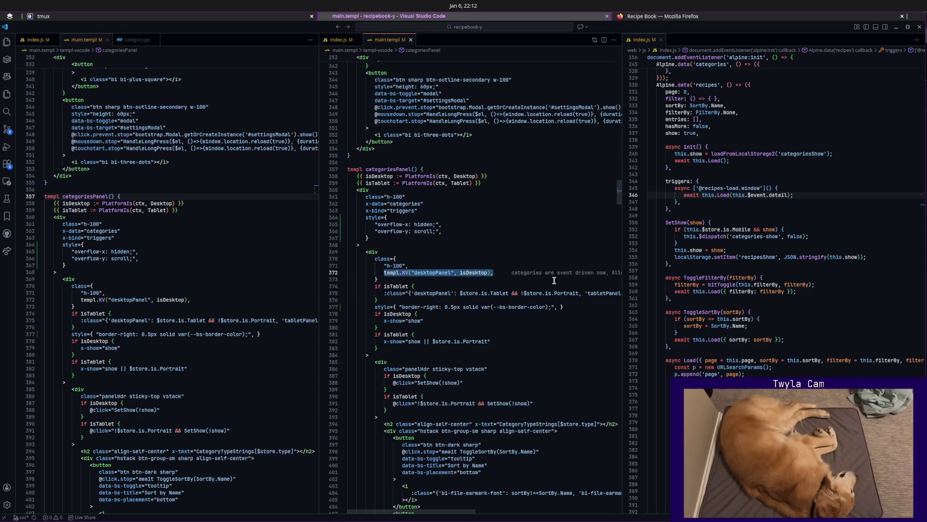
pyautogui.press('Up')
pyautogui.press('Up')
pyautogui.press('Up')
pyautogui.press('Up')
pyautogui.press('Up')
pyautogui.press('Up')
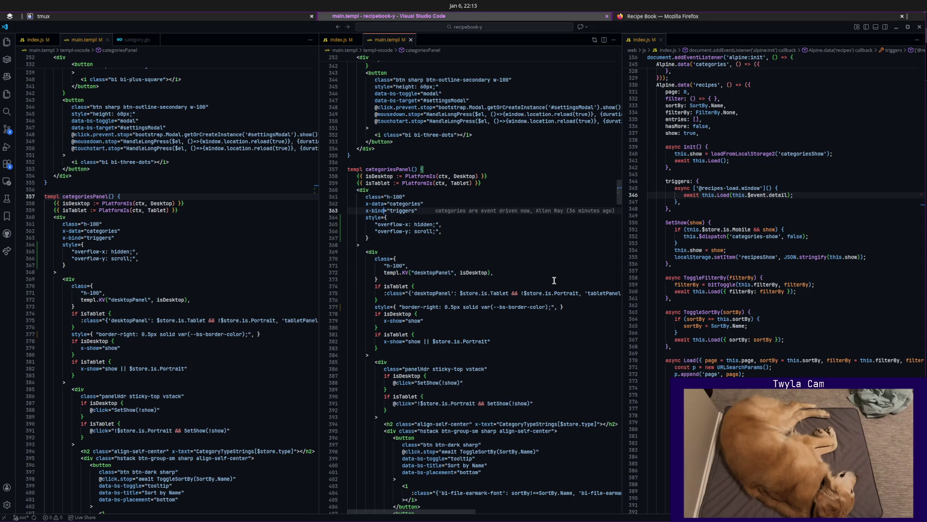
pyautogui.press('Up')
pyautogui.press('Up')
pyautogui.hotkey('shift', 'End')
pyautogui.write('={ctx}')
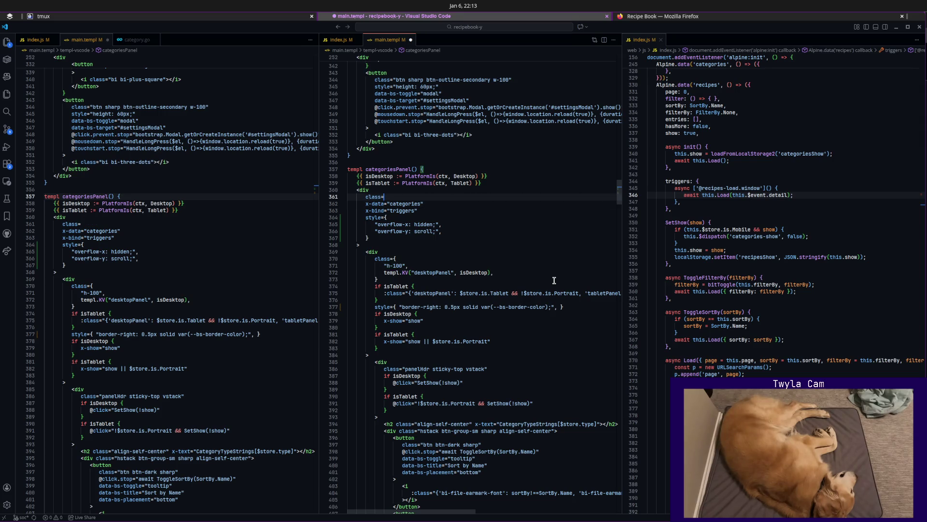
pyautogui.press('BackSpace')
pyautogui.press('BackSpace')
pyautogui.press('BackSpace')
pyautogui.press('Return')
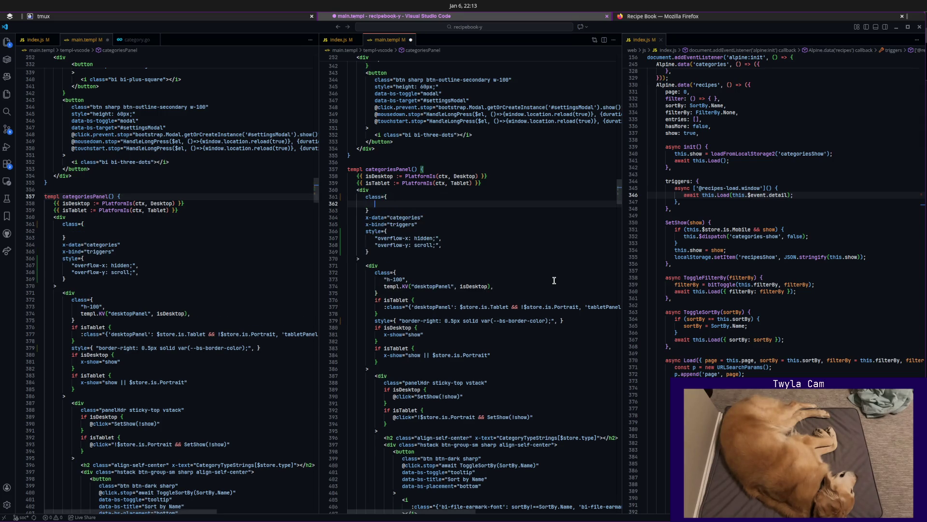
pyautogui.write('"h-100",')
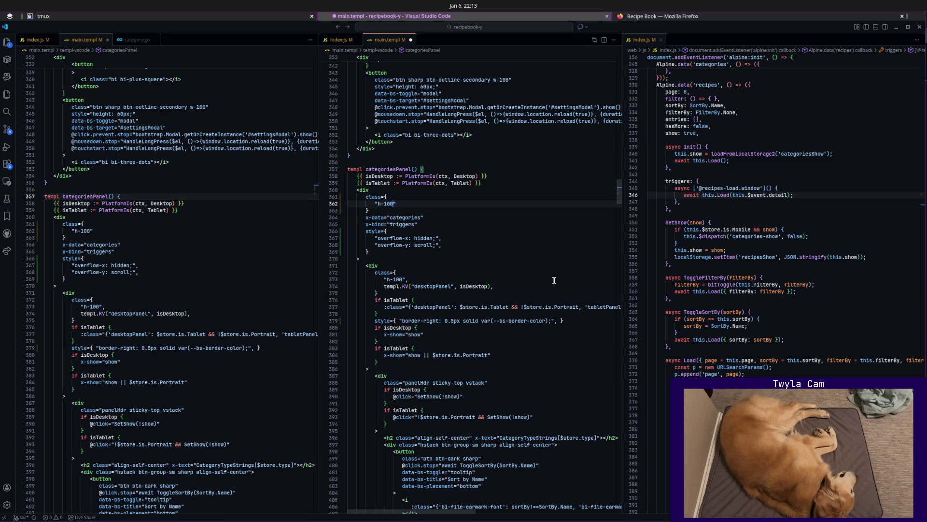
pyautogui.press('Tab')
# Save main.templ and reload the Recipe Book in Firefox.
pyautogui.hotkey('ctrl', 's')
pyautogui.hotkey('alt', 'Tab')
pyautogui.hotkey('ctrl', 'r')
pyautogui.hotkey('ctrl', 'r')
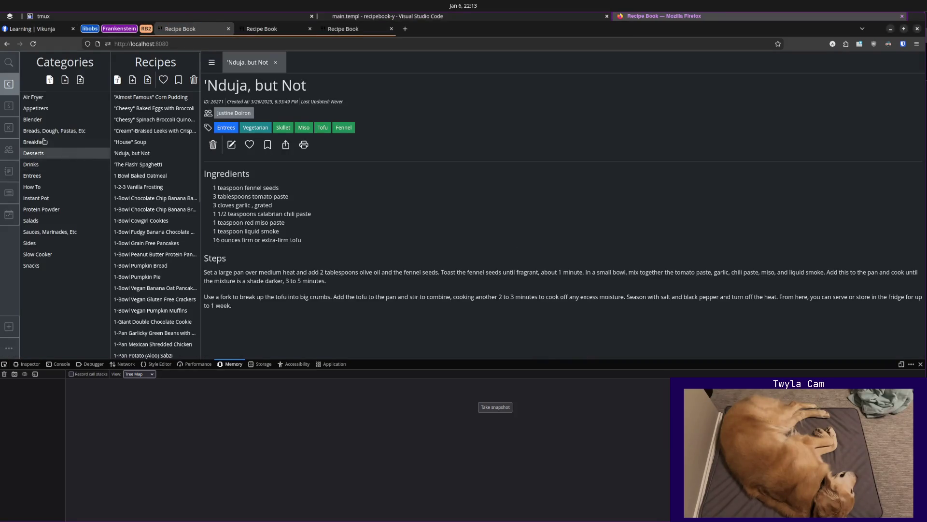
# Browse the Recipe Book's Subcategories side panel, then return to the code editor.
pyautogui.click(79, 152)
pyautogui.scroll(-2, 79, 157)
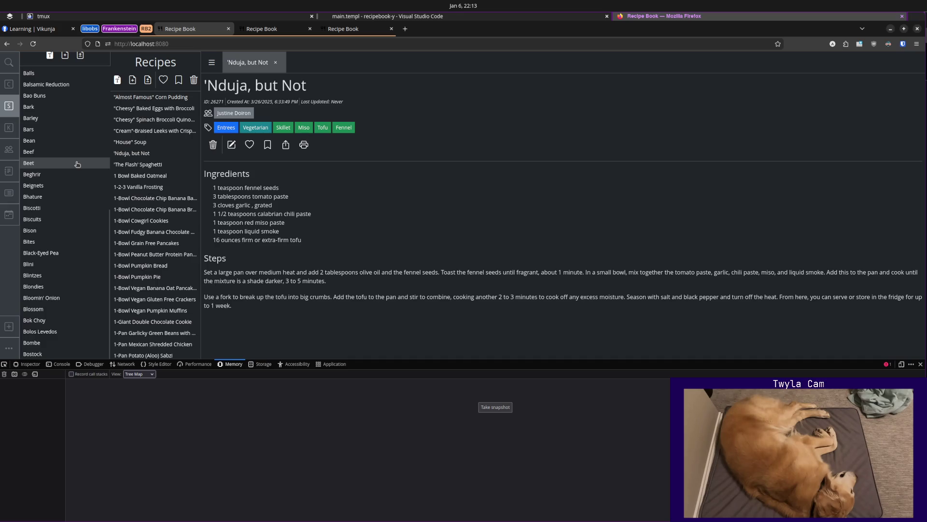
pyautogui.scroll(2, 77, 164)
pyautogui.scroll(-2, 77, 164)
pyautogui.click(517, 16)
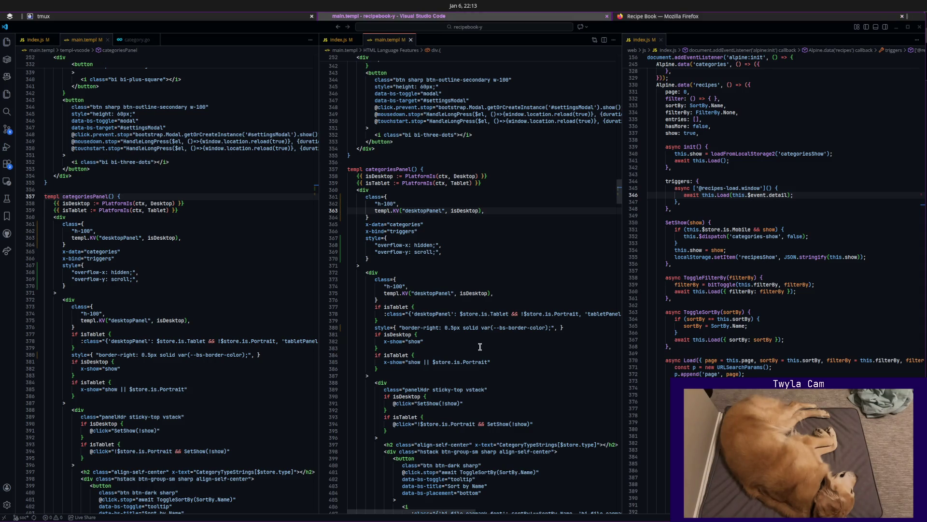
# In index.css, fix the .desktopPanel rule at 250px wide and save the stylesheet.
pyautogui.click(832, 119)
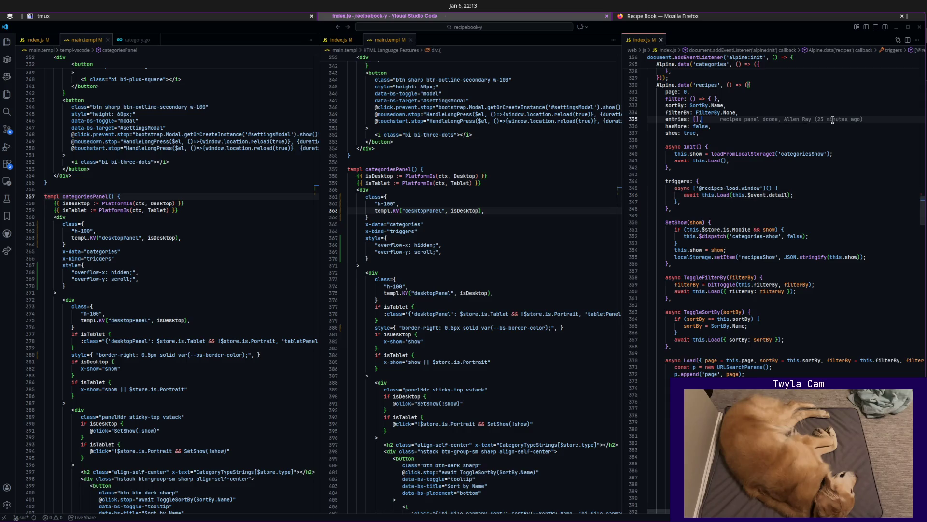
pyautogui.hotkey('ctrl', 'p')
pyautogui.write('index')
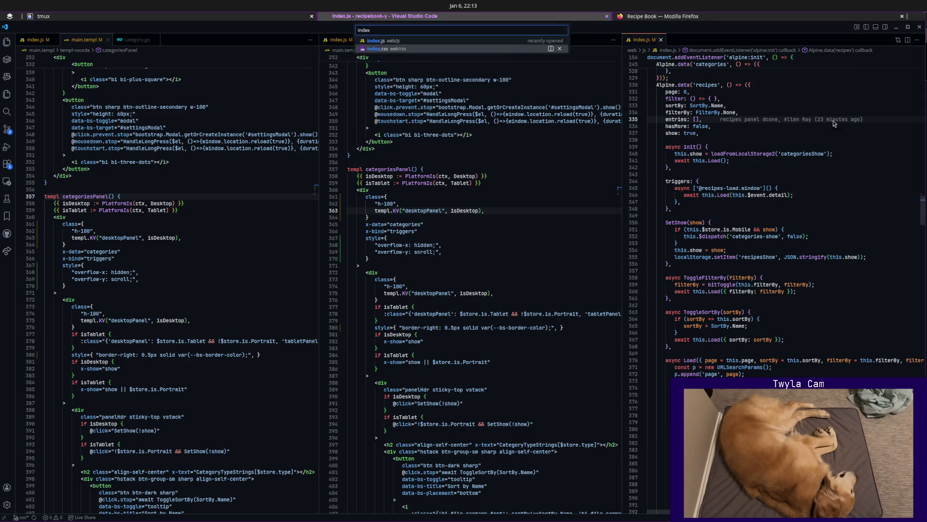
pyautogui.press('Return')
pyautogui.press('Up')
pyautogui.press('Up')
pyautogui.press('Up')
pyautogui.press('Up')
pyautogui.press('Up')
pyautogui.press('Up')
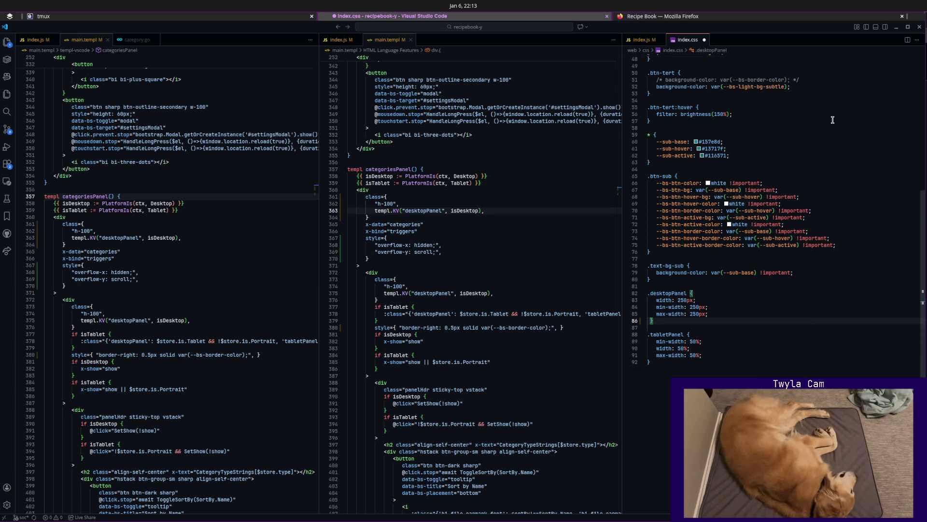
pyautogui.hotkey('ctrl', 's')
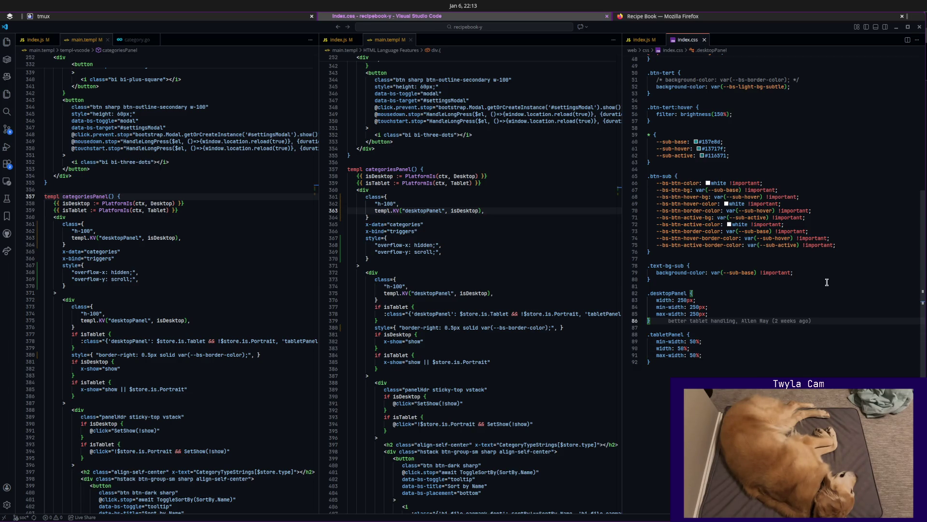
# Return to the main.templ code, then check the Subcategories panel in the browser.
pyautogui.click(493, 231)
pyautogui.click(487, 250)
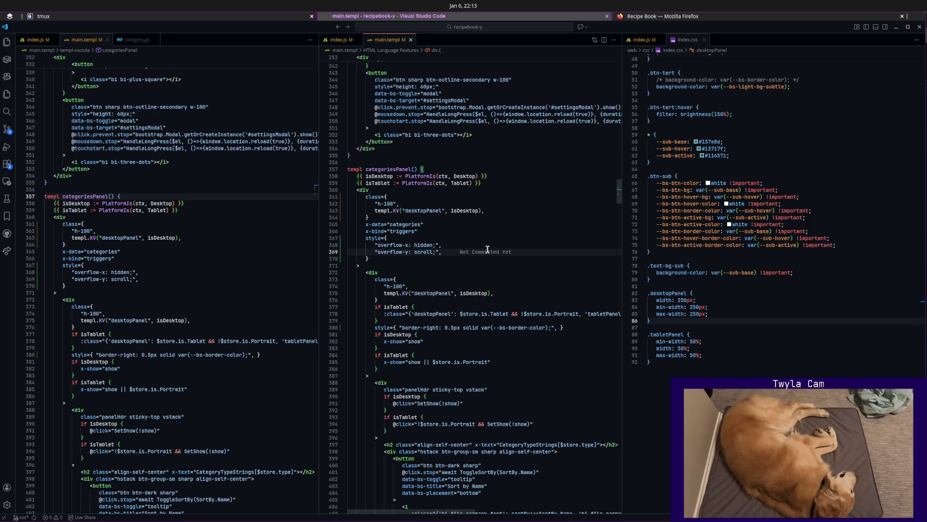
pyautogui.scroll(-1, 486, 250)
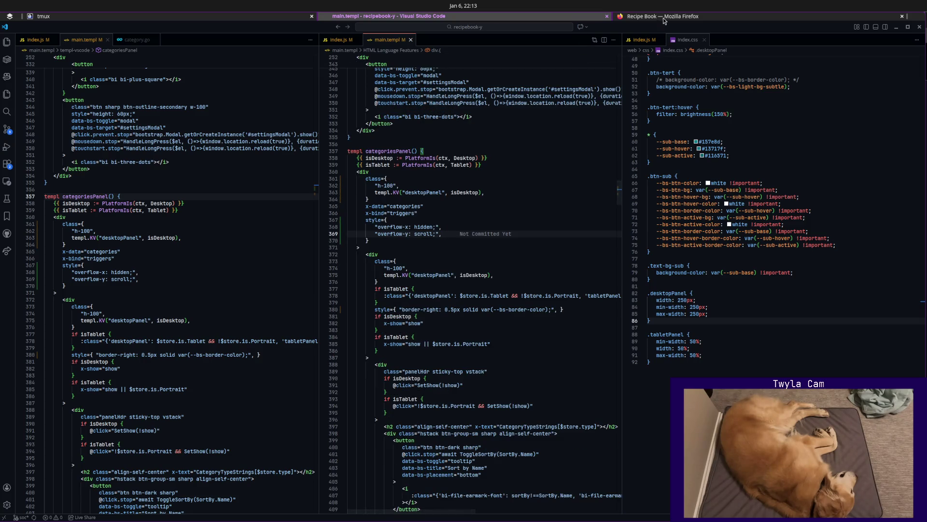
pyautogui.hotkey('alt', 'Tab')
pyautogui.click(102, 165)
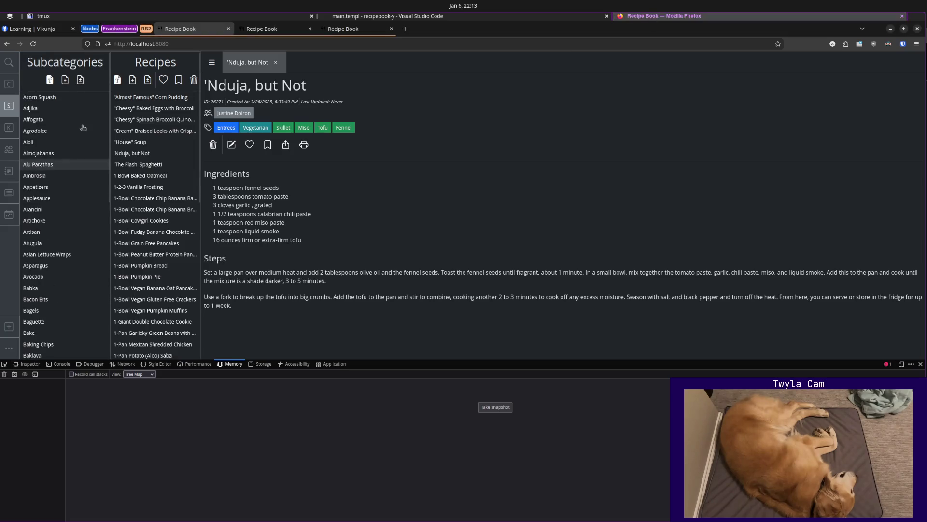
# Collapse and re-expand the Subcategories panel a few times, then return to the code editor.
pyautogui.click(81, 67)
pyautogui.click(30, 83)
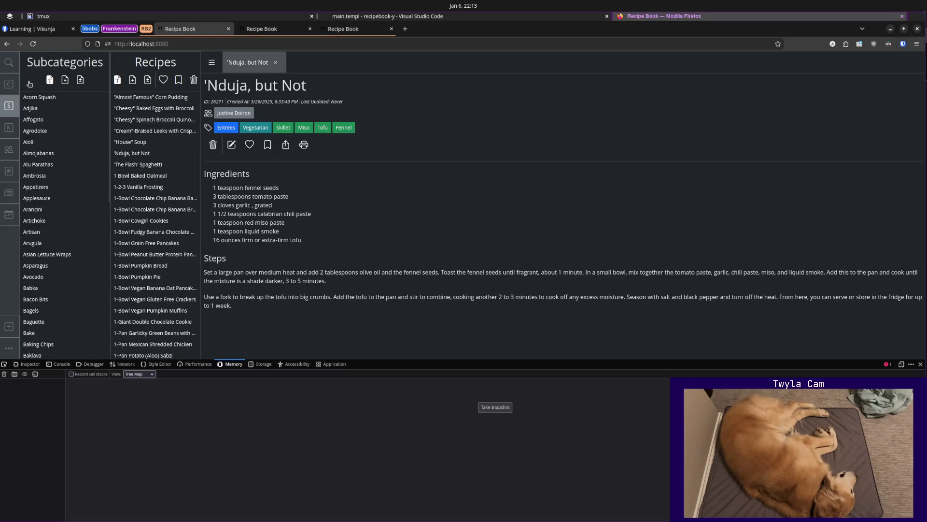
pyautogui.click(61, 62)
pyautogui.click(29, 68)
pyautogui.click(540, 17)
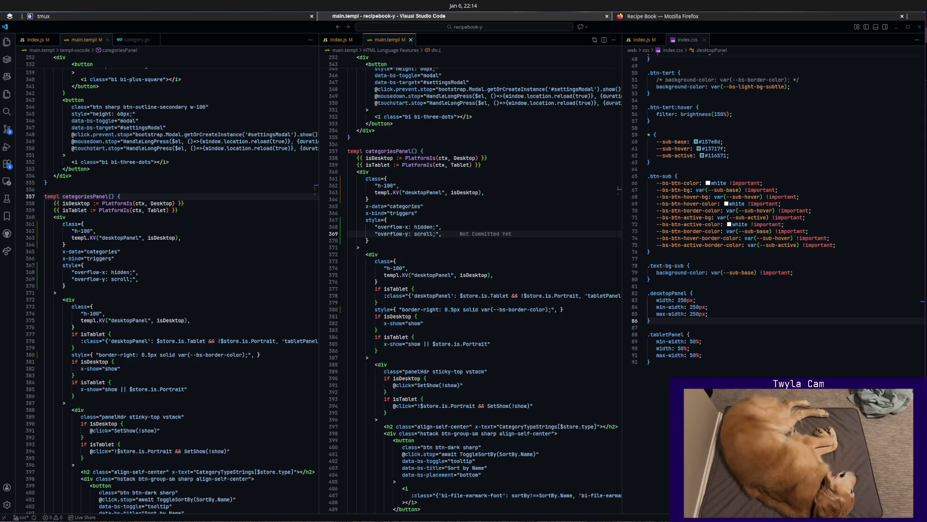
# Revert the outer categories div to class="h-100" and delete its class and style blocks.
pyautogui.click(531, 238)
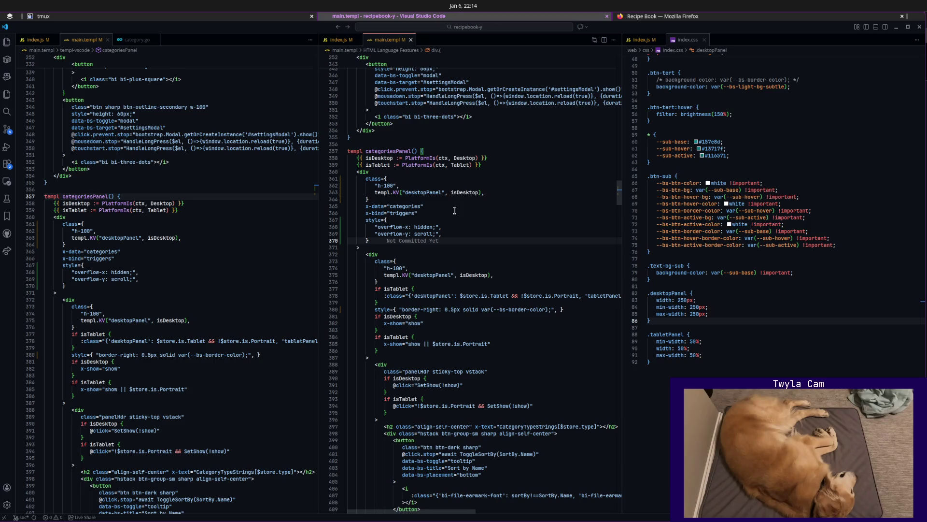
pyautogui.click(473, 221)
pyautogui.hotkey('ctrl', '`')
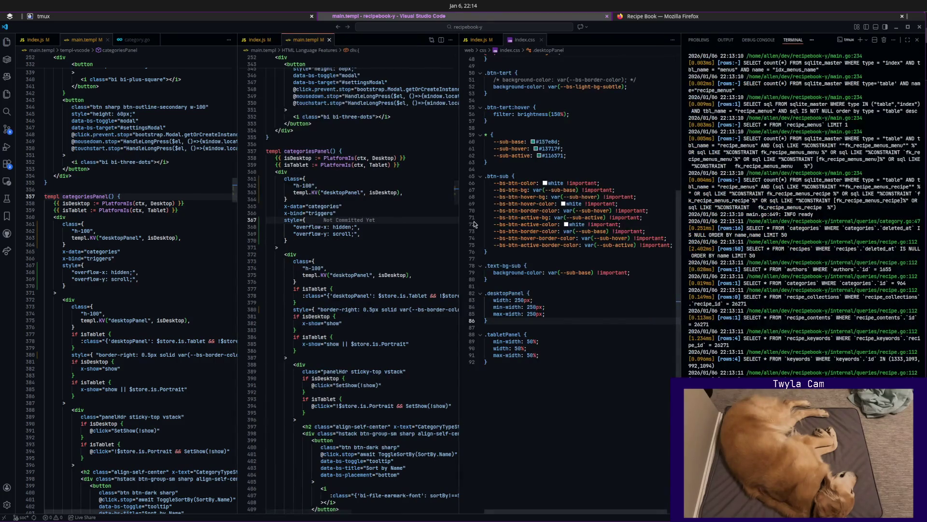
pyautogui.hotkey('ctrl', '`')
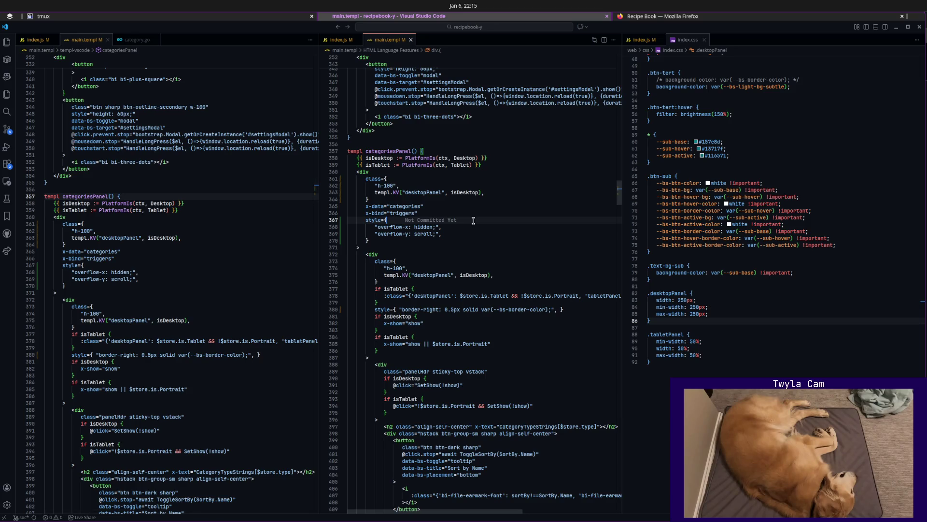
pyautogui.press('Up')
pyautogui.press('Up')
pyautogui.press('Up')
pyautogui.hotkey('ctrl', 'shift', 'k')
pyautogui.hotkey('ctrl', 'shift', 'k')
pyautogui.press('Up')
pyautogui.press('End')
pyautogui.press('BackSpace')
pyautogui.press('BackSpace')
pyautogui.write('"h-100"')
pyautogui.press('Down')
pyautogui.press('Down')
pyautogui.press('Down')
pyautogui.hotkey('ctrl', 'shift', 'k')
pyautogui.hotkey('ctrl', 'shift', 'k')
pyautogui.hotkey('ctrl', 'shift', 'k')
pyautogui.press('Up')
pyautogui.press('End')
pyautogui.press('BackSpace')
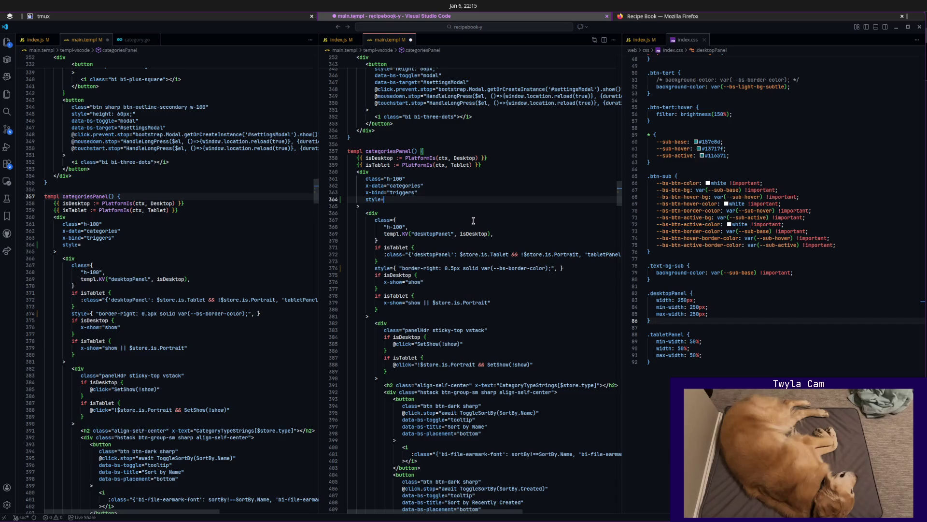
# Paste the overflow scrolling styles into the inner panel div's style block and save main.templ.
pyautogui.hotkey('ctrl', 'shift', 'k')
pyautogui.write('"overflow-x: hidden;", "overflow-y: scroll;",')
pyautogui.write('Pro')
pyautogui.hotkey('ctrl', 'z')
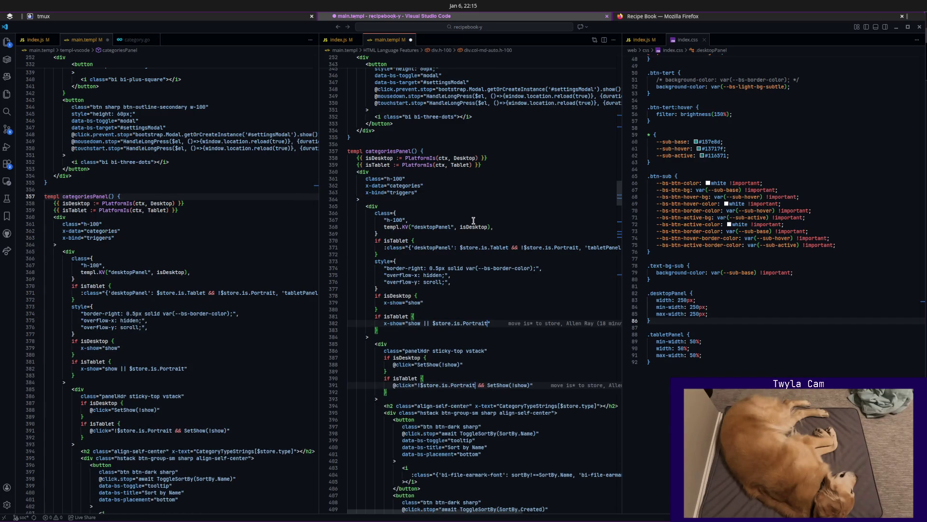
pyautogui.hotkey('ctrl', 'd')
pyautogui.hotkey('ctrl', 's')
pyautogui.hotkey('alt', 'Tab')
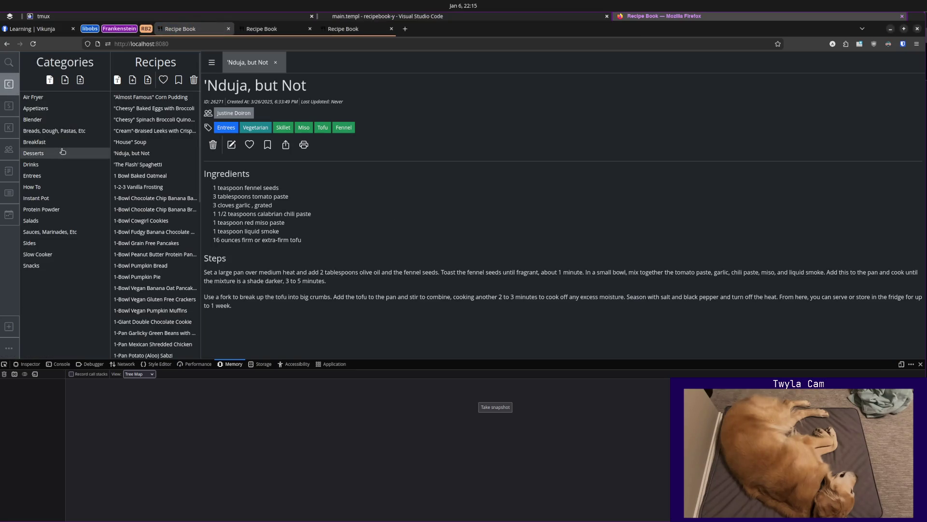
pyautogui.scroll(-3, 146, 138)
pyautogui.scroll(-3, 146, 136)
pyautogui.scroll(-4, 148, 140)
pyautogui.scroll(-5, 148, 139)
pyautogui.scroll(-5, 148, 138)
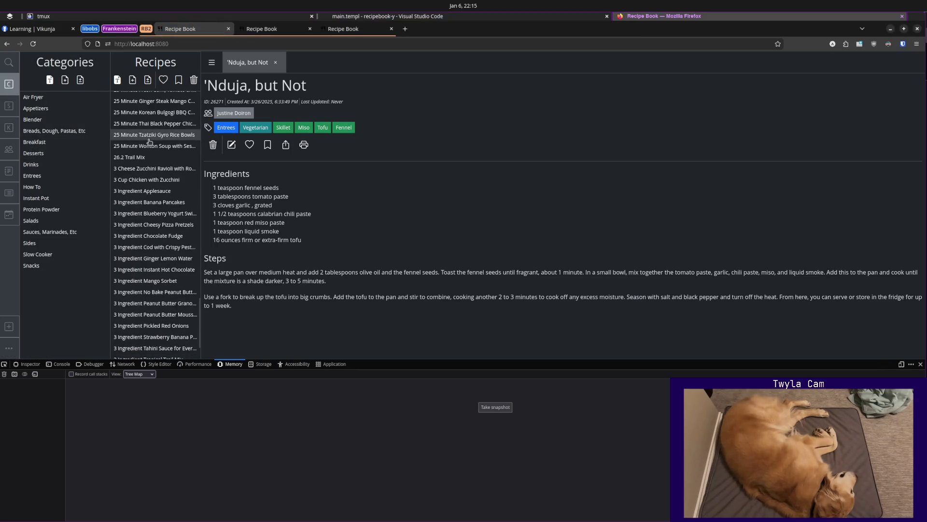
# Reload the Recipe Book, scroll the recipe list for more entries and select all page text.
pyautogui.click(31, 44)
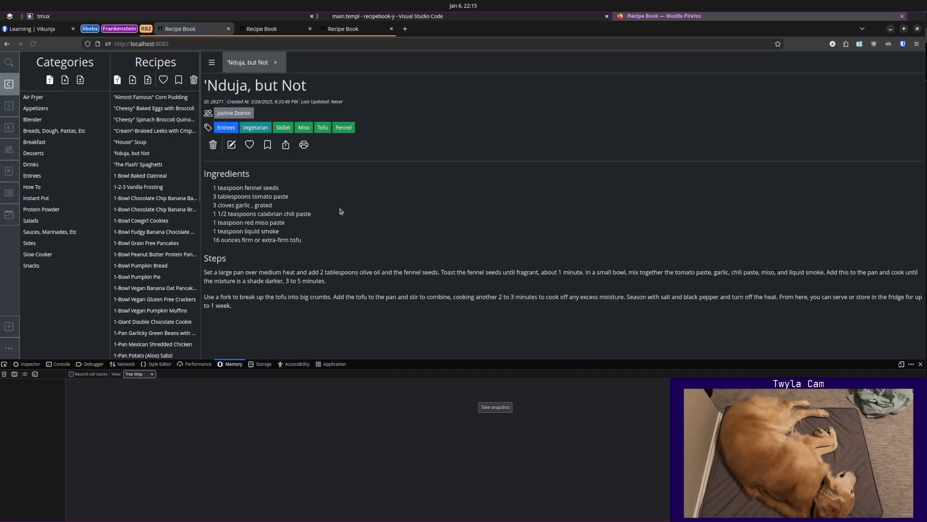
pyautogui.scroll(-3, 153, 185)
pyautogui.scroll(-3, 154, 185)
pyautogui.scroll(-3, 153, 185)
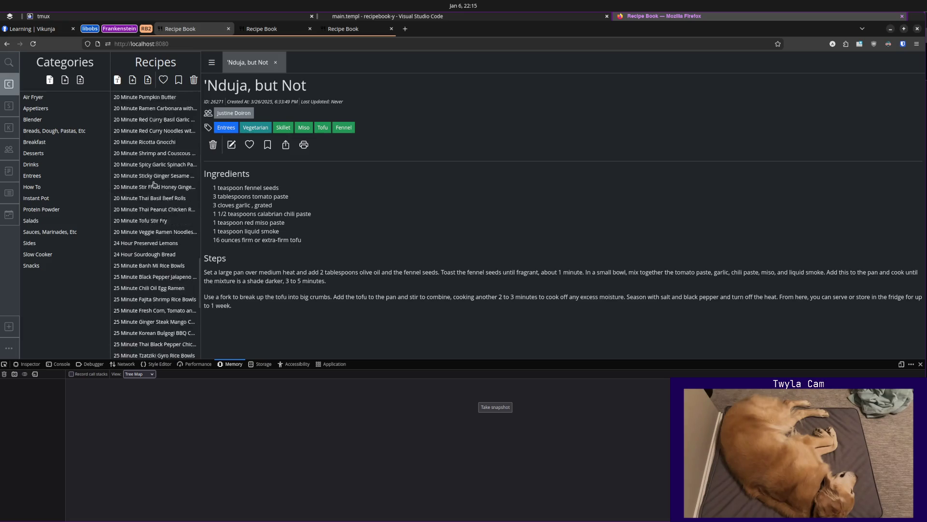
pyautogui.hotkey('ctrl', 'a')
pyautogui.click(61, 364)
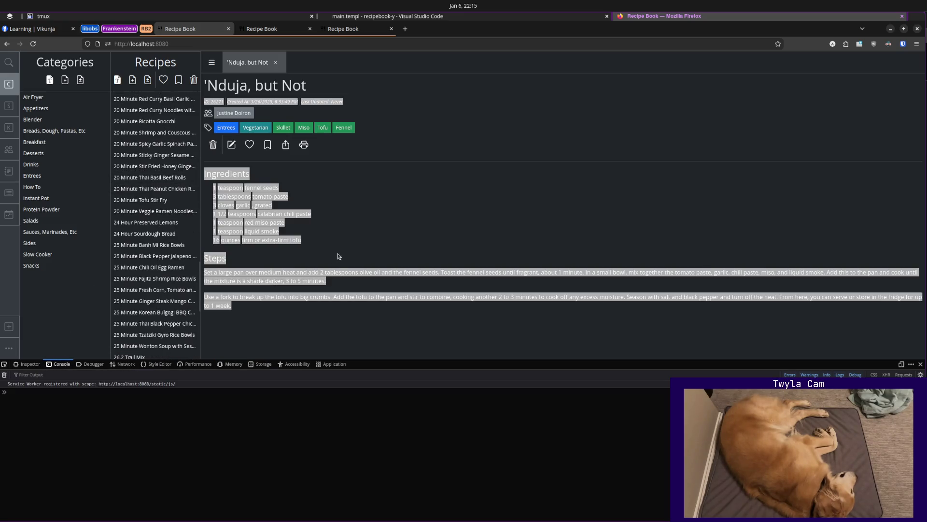
# Show the Authors list, inspect the failing template object behind the Alpine duplicate-key error, then reload.
pyautogui.click(337, 256)
pyautogui.click(9, 148)
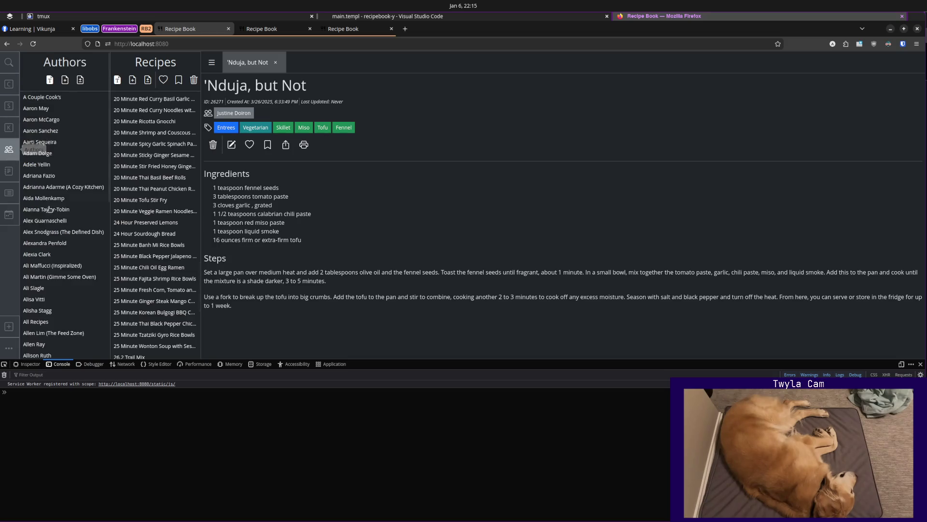
pyautogui.scroll(-5, 49, 209)
pyautogui.scroll(5, 259, 437)
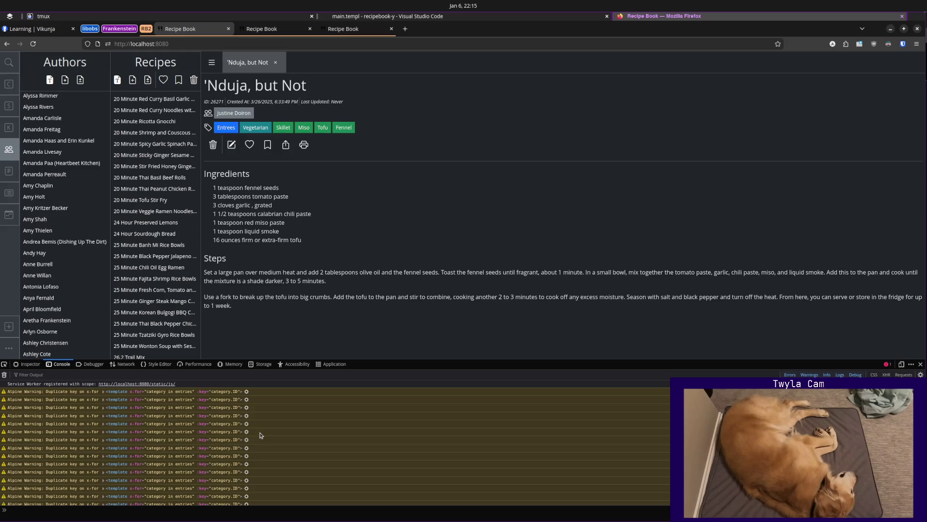
pyautogui.scroll(-2, 260, 435)
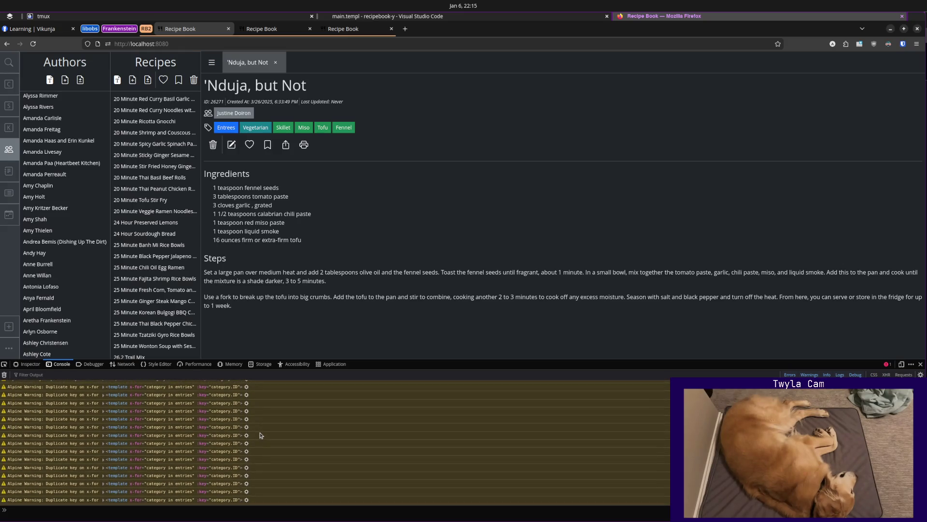
pyautogui.scroll(-3, 260, 435)
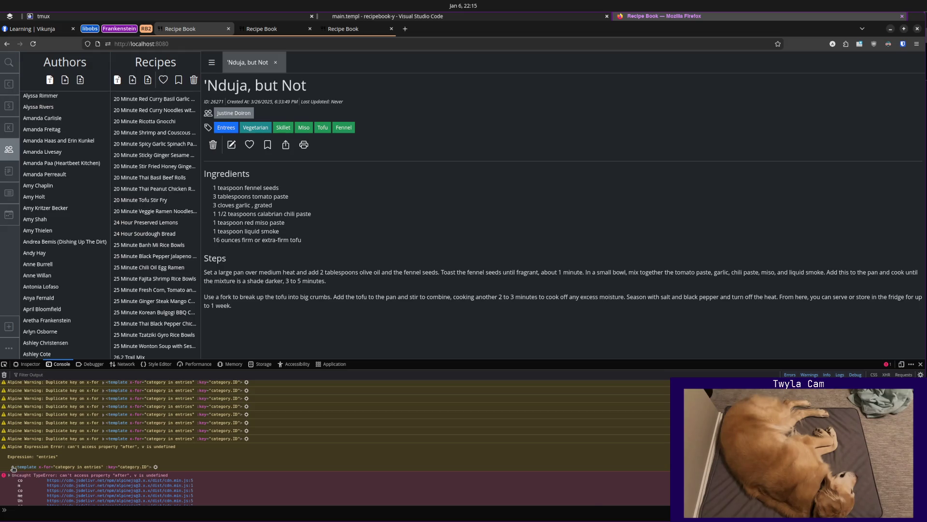
pyautogui.click(12, 468)
pyautogui.scroll(-2, 245, 455)
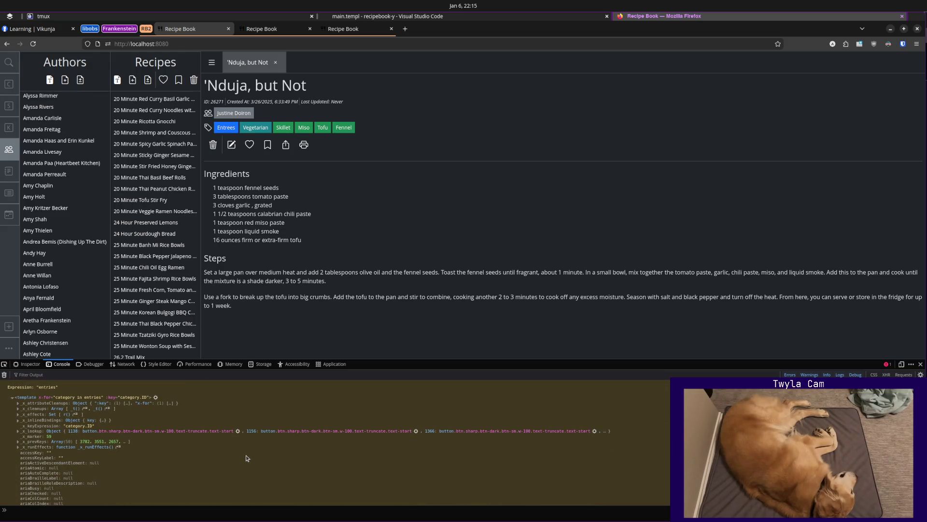
pyautogui.click(12, 398)
pyautogui.scroll(2, 221, 454)
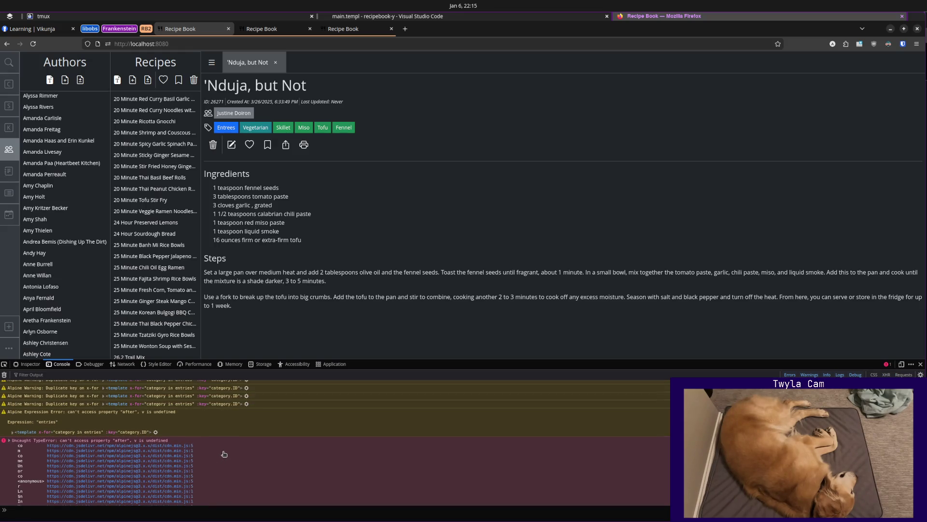
pyautogui.scroll(2, 223, 453)
pyautogui.scroll(2, 223, 454)
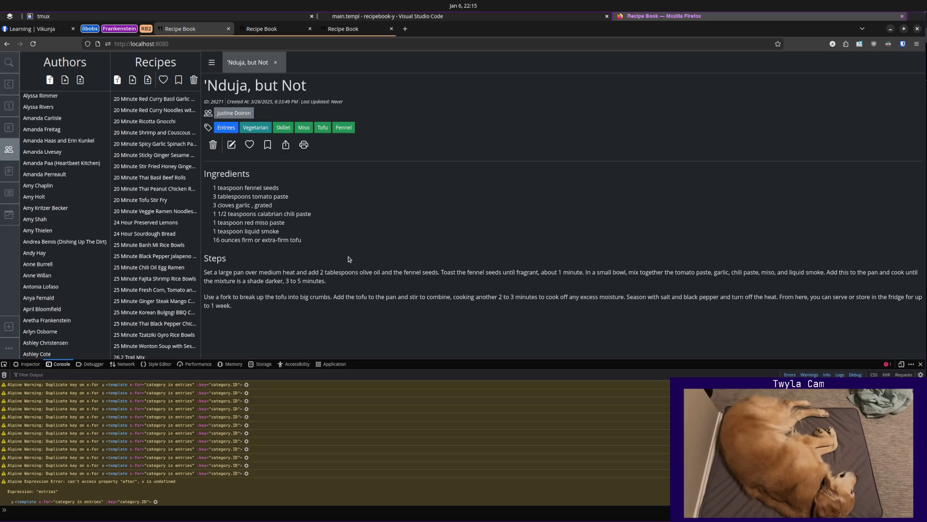
pyautogui.hotkey('ctrl', 'r')
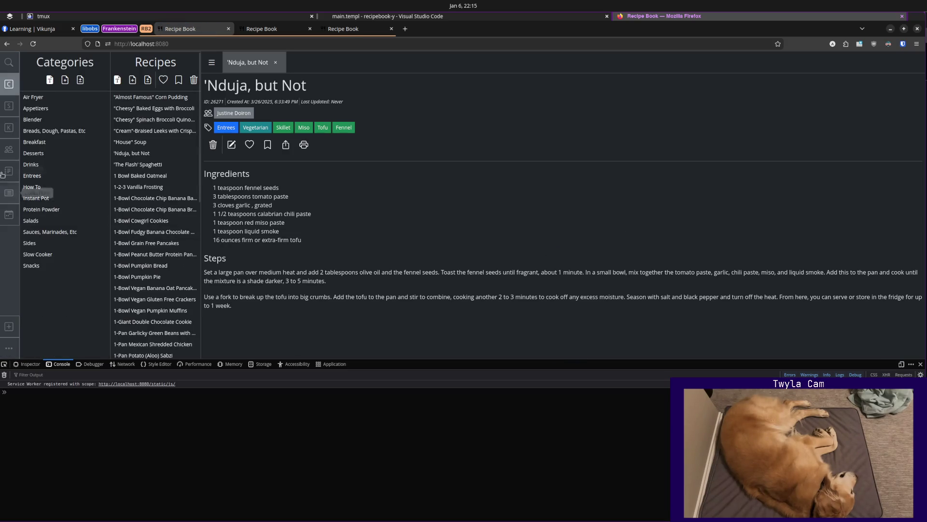
# Reopen the Authors list to reproduce the Alpine warnings, then return to the code editor.
pyautogui.click(9, 149)
pyautogui.scroll(-5, 39, 195)
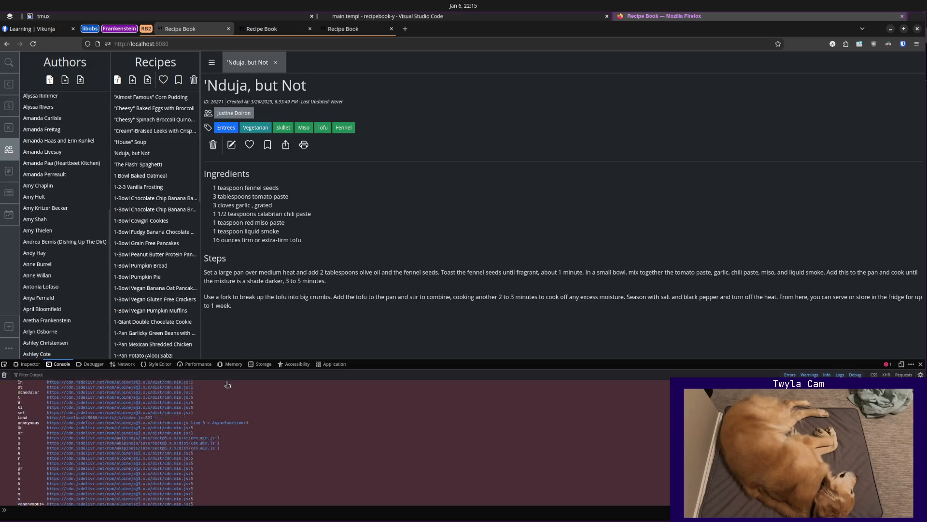
pyautogui.scroll(5, 239, 407)
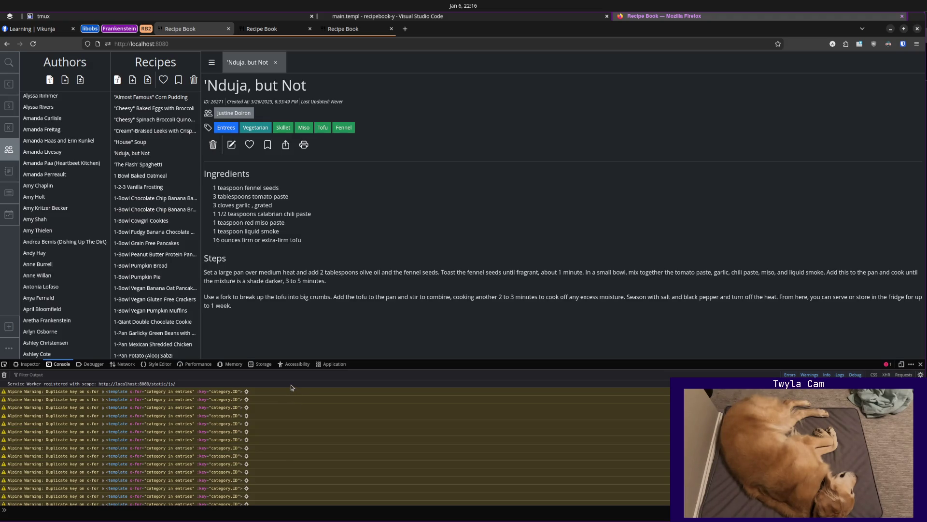
pyautogui.click(510, 15)
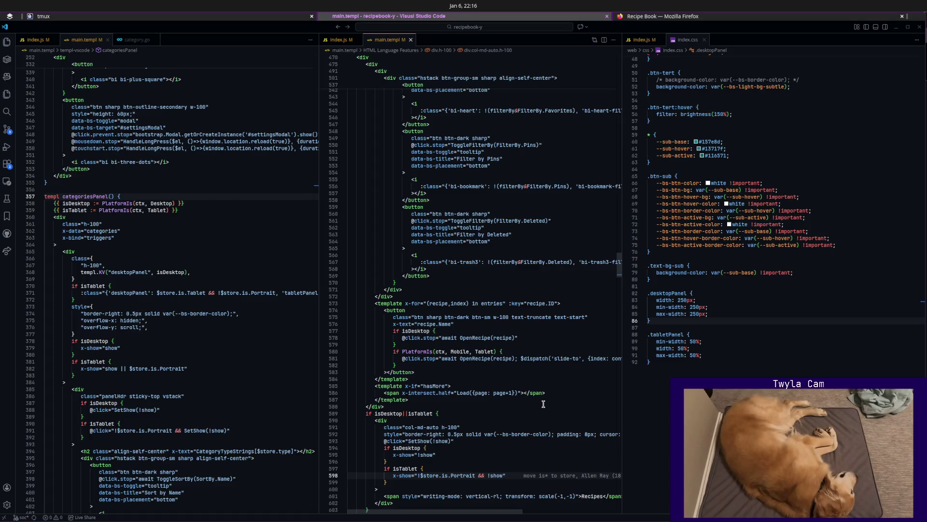
# Change the categories load-more expression from this.page+1 to page+1 and reload the app.
pyautogui.click(194, 320)
pyautogui.scroll(-5, 210, 331)
pyautogui.scroll(-5, 211, 333)
pyautogui.scroll(-5, 210, 334)
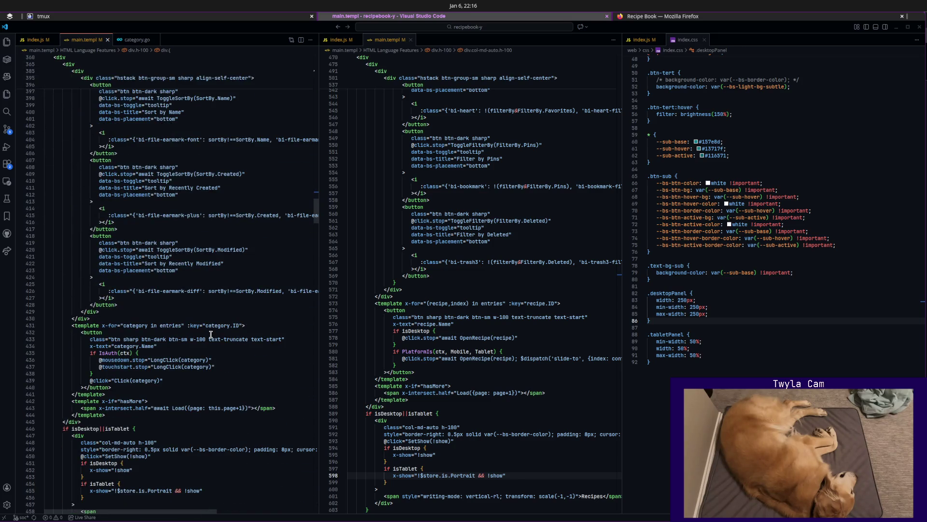
pyautogui.click(261, 409)
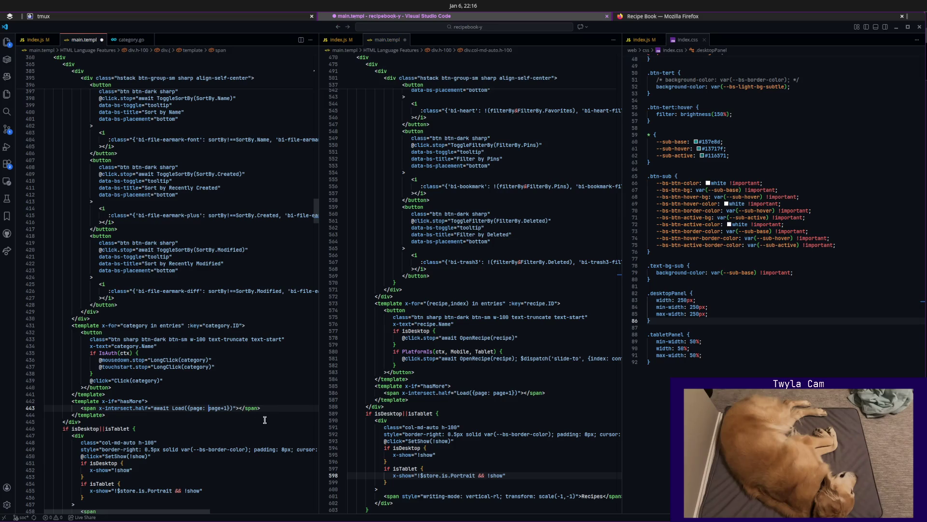
pyautogui.hotkey('alt', 'Tab')
pyautogui.hotkey('ctrl', 'r')
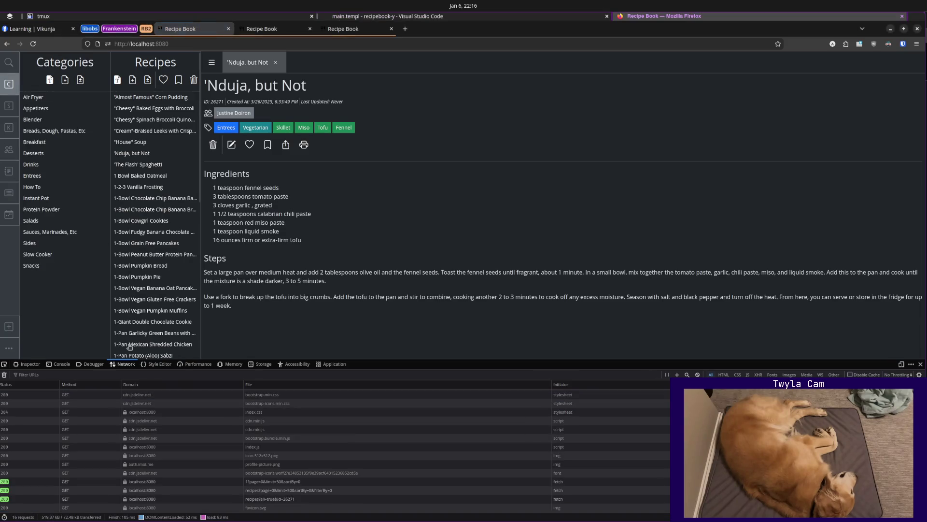
# Open Authors and confirm further author and recipe pages load, then return to the editor.
pyautogui.click(9, 149)
pyautogui.scroll(-5, 79, 300)
pyautogui.scroll(-5, 81, 300)
pyautogui.scroll(-3, 81, 300)
pyautogui.scroll(-5, 160, 279)
pyautogui.scroll(-5, 161, 279)
pyautogui.scroll(-3, 164, 278)
pyautogui.scroll(-5, 163, 278)
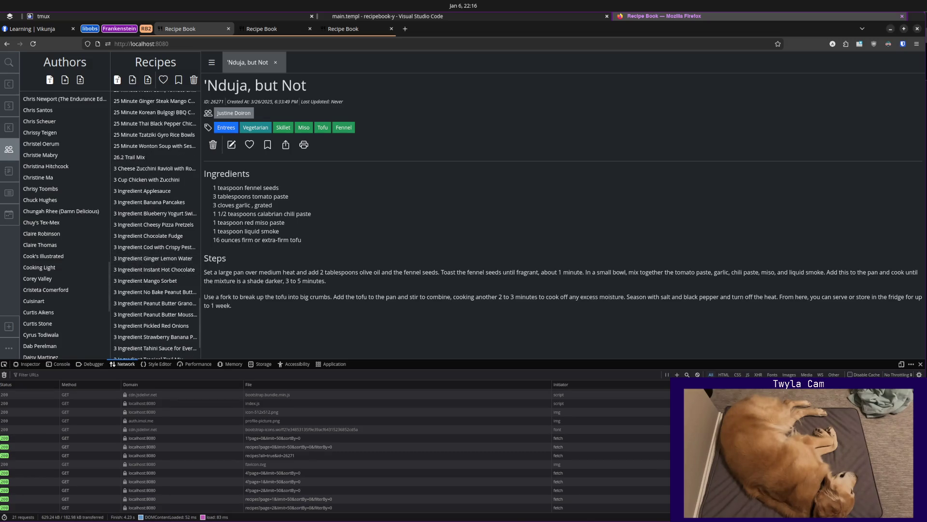
pyautogui.hotkey('alt', 'Tab')
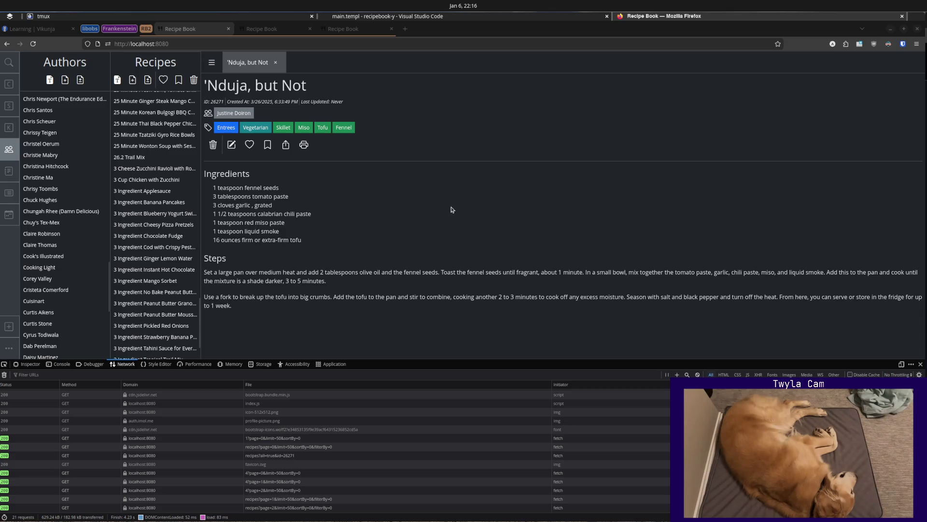
pyautogui.click(460, 185)
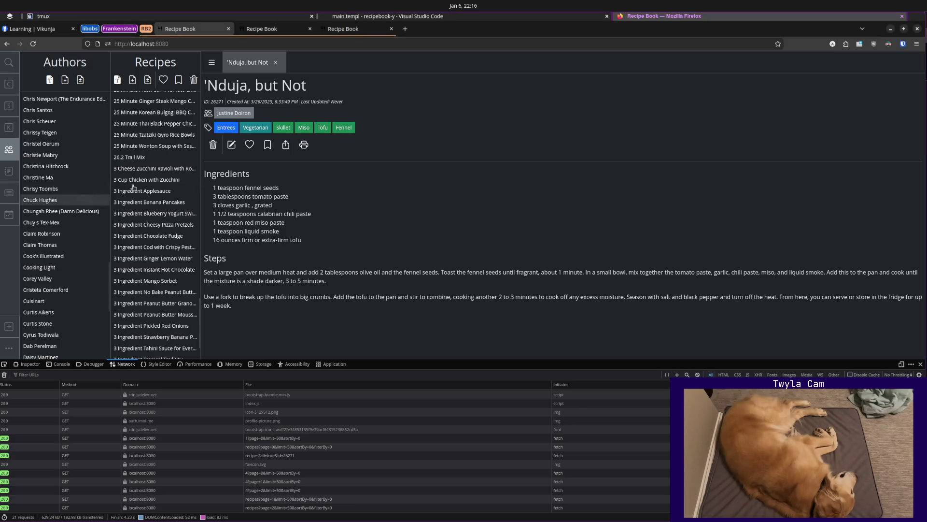
pyautogui.click(527, 18)
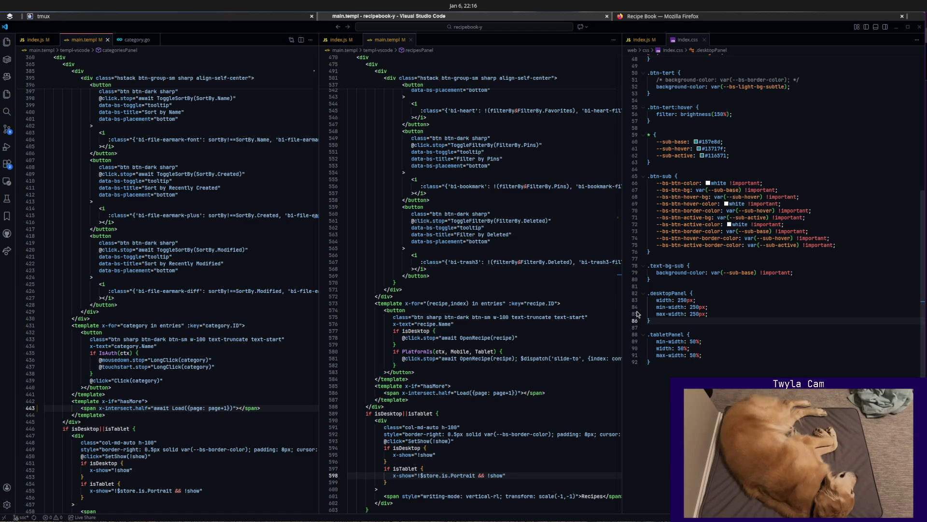
# In lazygit, review the index.js, main.templ and main_templ.go diffs, commit them as 'fix' and push.
pyautogui.click(505, 283)
pyautogui.hotkey('ctrl', '`')
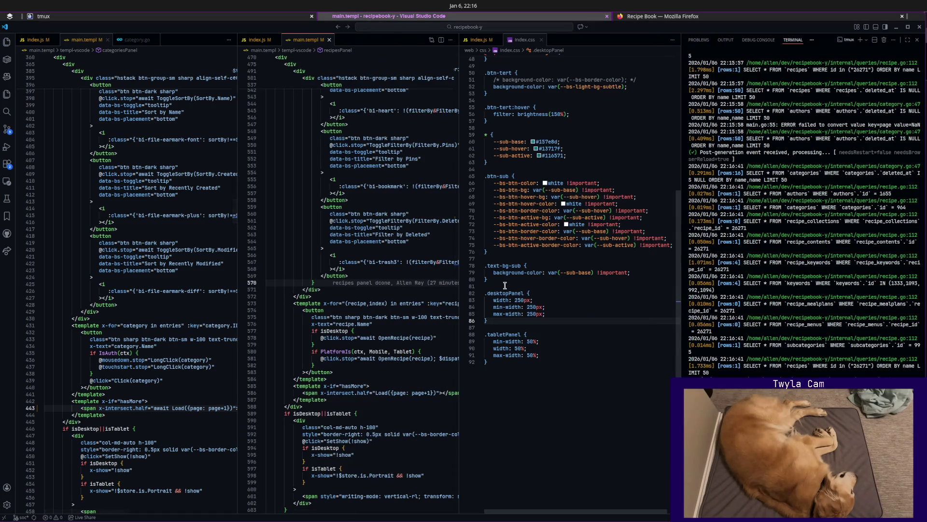
pyautogui.hotkey('ctrl', 'b')
pyautogui.press('n')
pyautogui.press('Down')
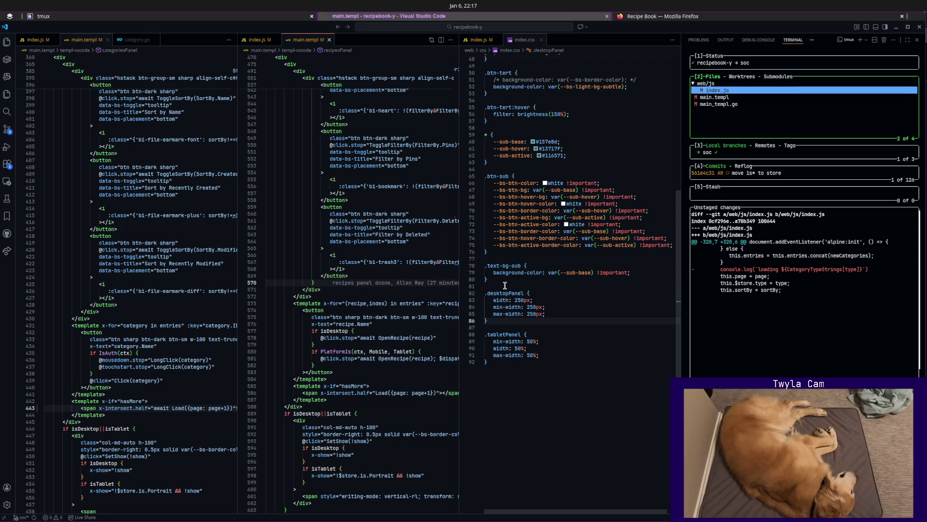
pyautogui.press('Down')
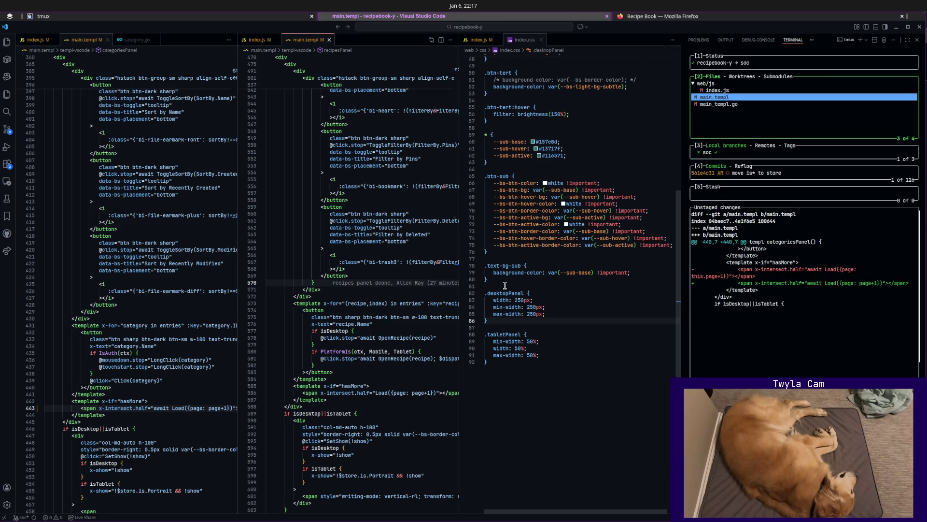
pyautogui.press('Down')
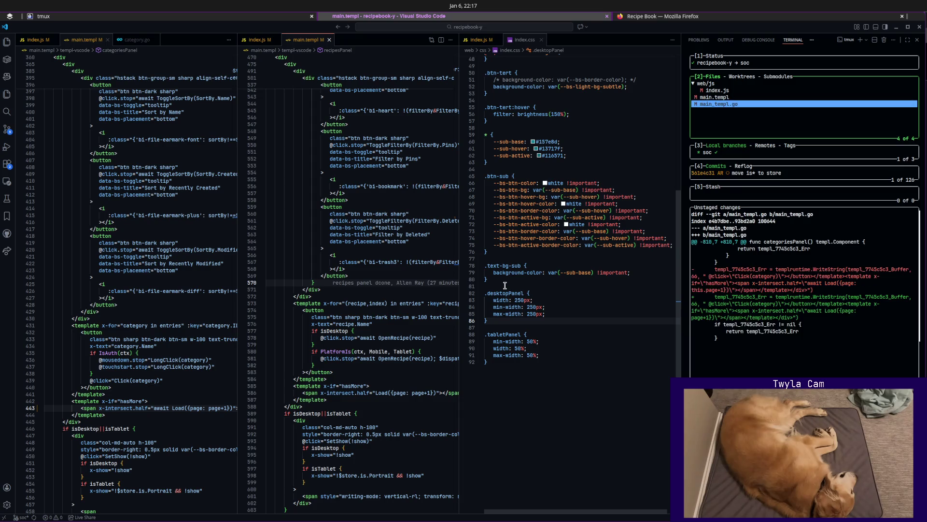
pyautogui.write('a')
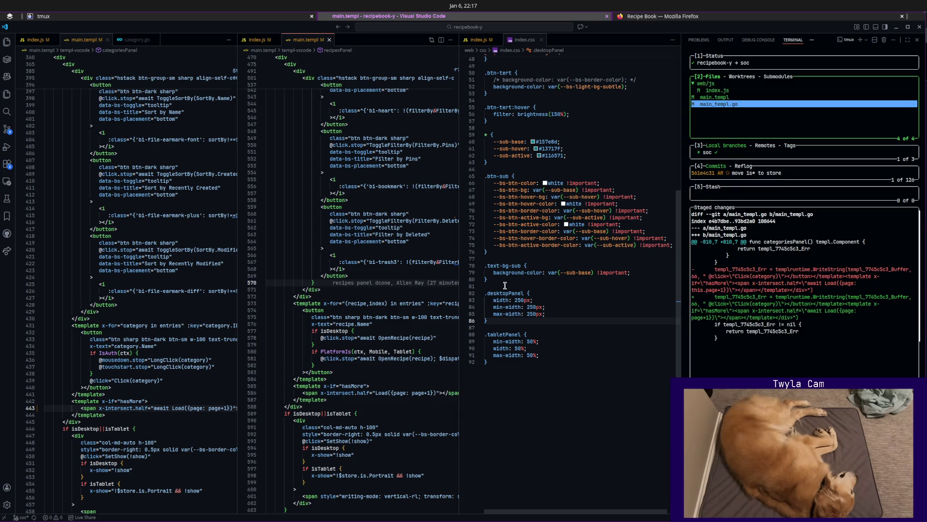
pyautogui.write('cfix')
pyautogui.press('Return')
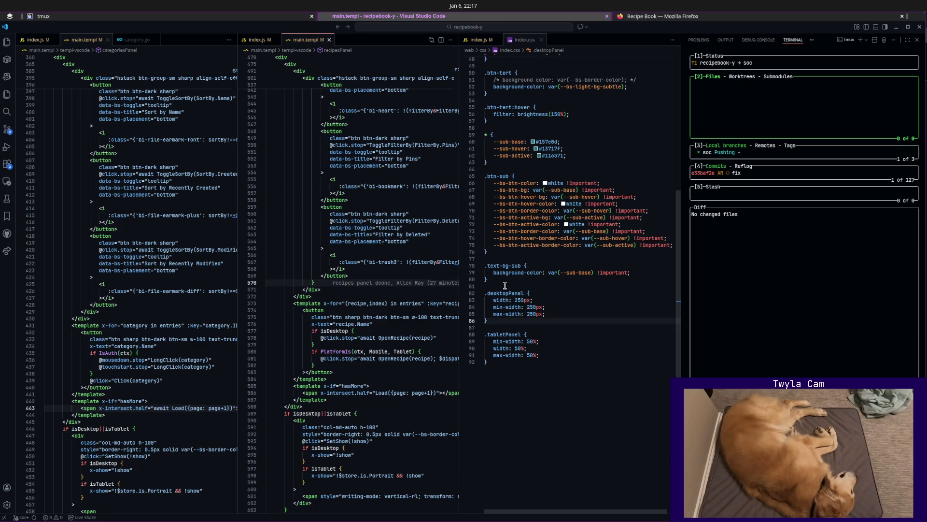
pyautogui.hotkey('ctrl', 'j')
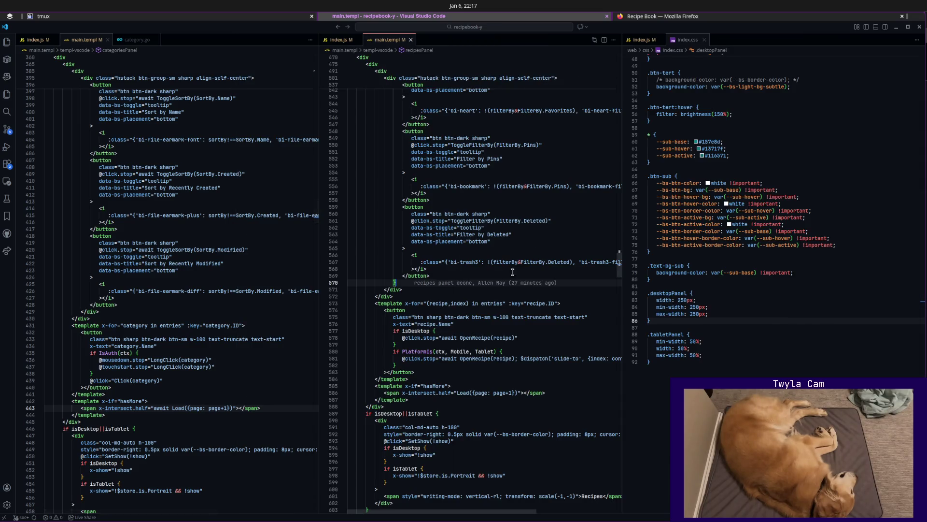
# Scroll through main.templ's recipes panel, then switch the middle editor to index.js's getCookie helper.
pyautogui.click(510, 292)
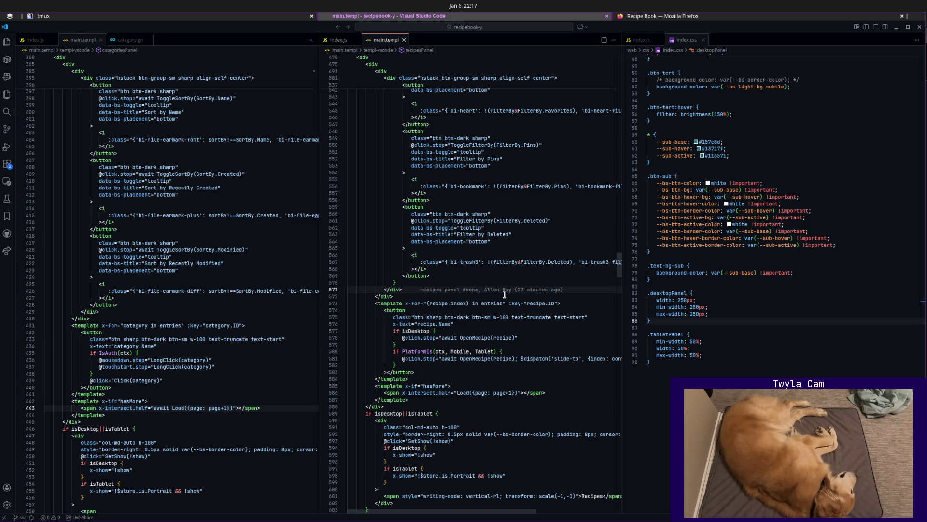
pyautogui.scroll(5, 504, 294)
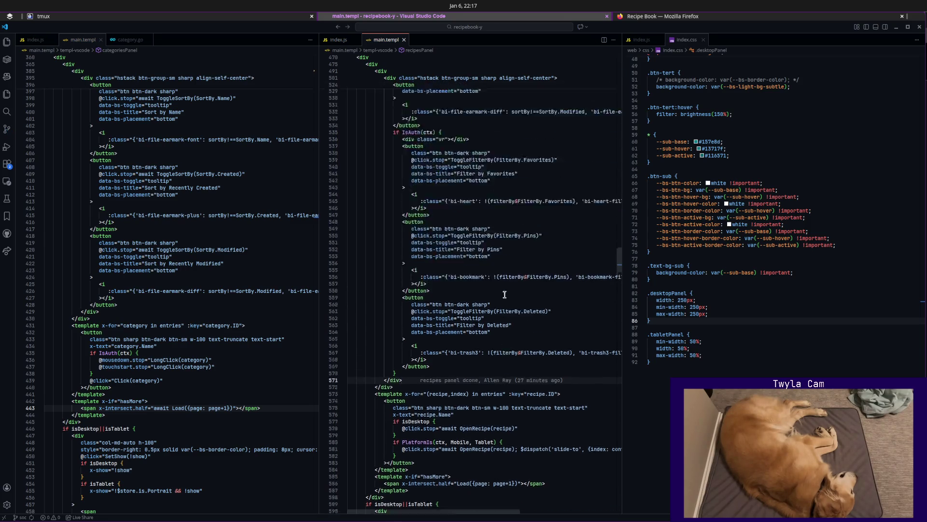
pyautogui.scroll(3, 505, 293)
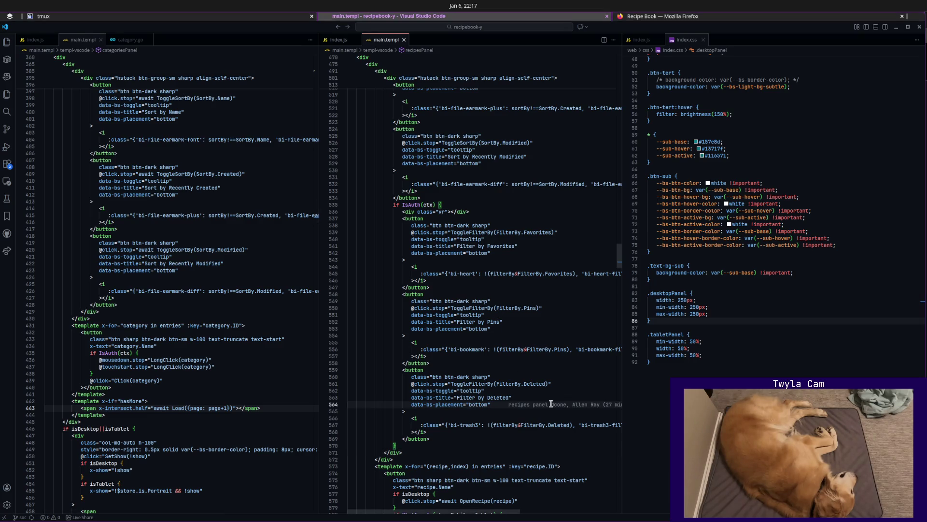
pyautogui.hotkey('ctrl', '`')
pyautogui.hotkey('ctrl', '`')
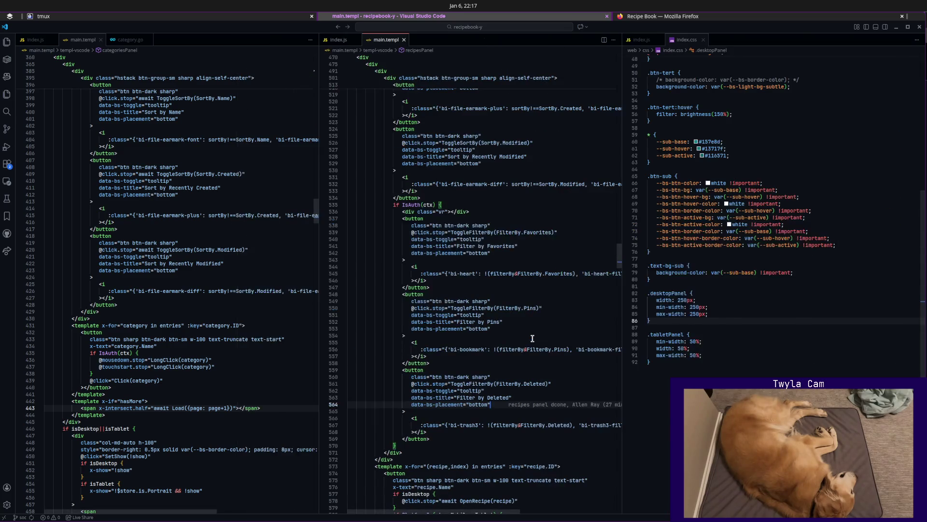
pyautogui.scroll(-5, 515, 235)
pyautogui.scroll(-3, 514, 249)
pyautogui.scroll(-3, 511, 290)
pyautogui.hotkey('ctrl', 'Tab')
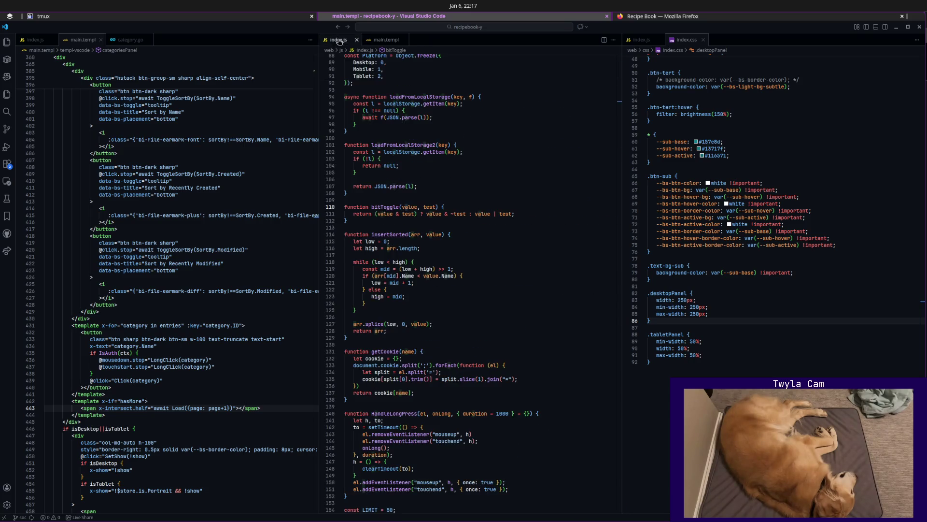
pyautogui.scroll(-3, 491, 286)
pyautogui.scroll(-3, 492, 286)
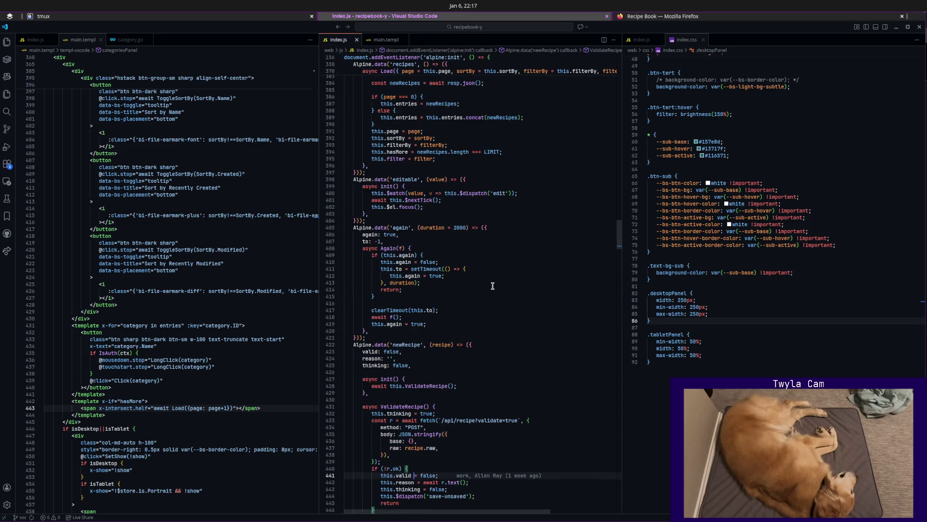
# Jump via Go to Symbol toward the recipe code and briefly check project-wide search.
pyautogui.hotkey('ctrl', 'shift', 'o')
pyautogui.write('reci')
pyautogui.press('Down')
pyautogui.press('Down')
pyautogui.press('Down')
pyautogui.press('Return')
pyautogui.hotkey('ctrl', 'shift', 'f')
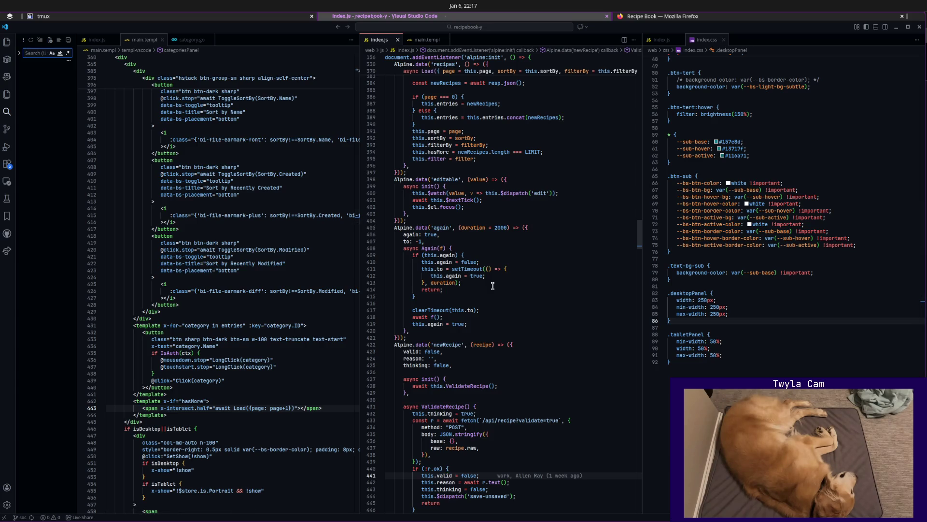
pyautogui.hotkey('ctrl', 'b')
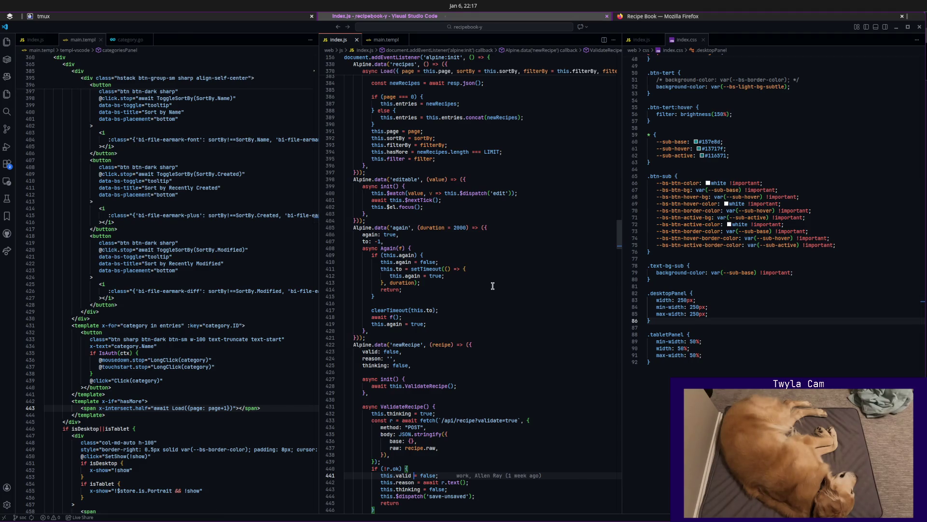
pyautogui.hotkey('ctrl', 'b')
pyautogui.hotkey('ctrl', 'b')
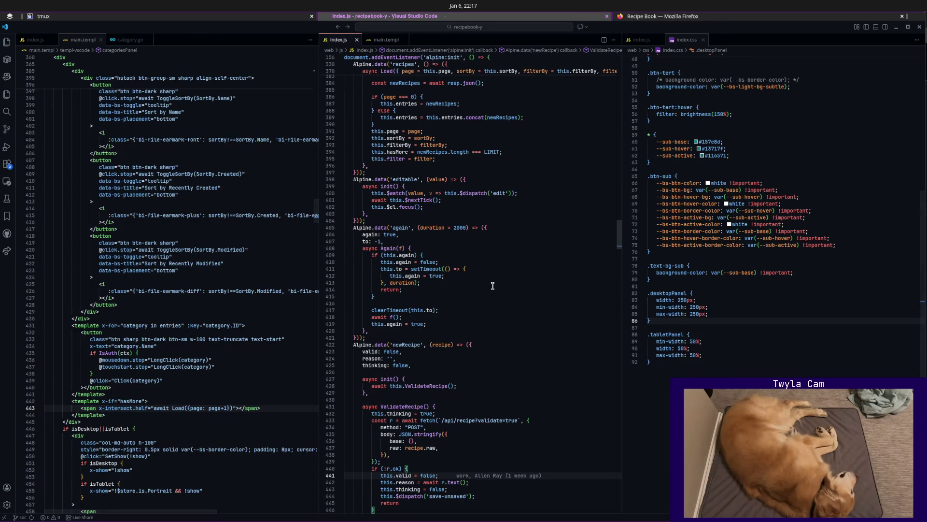
# Find 'recipebook' in index.js and land on the Alpine.data('recipebook') line 699.
pyautogui.hotkey('ctrl', 'f')
pyautogui.write('recipebook')
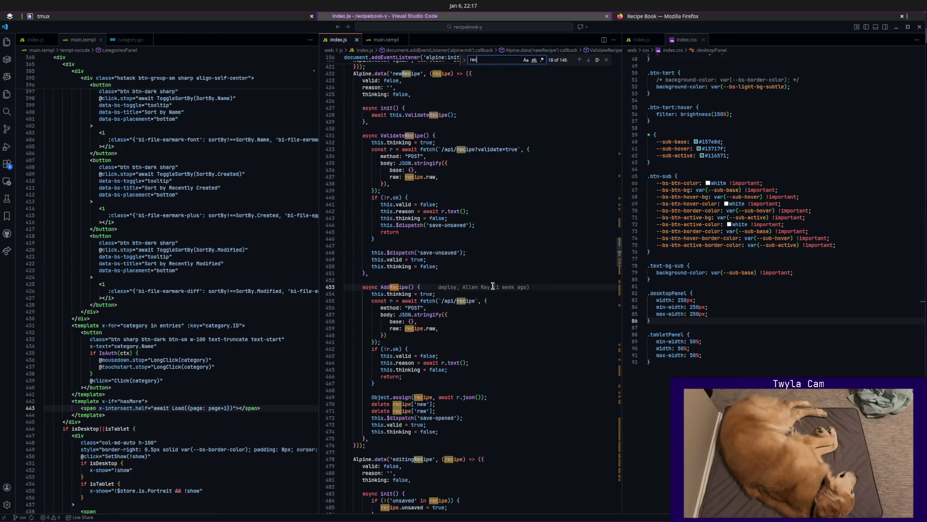
pyautogui.press('Escape')
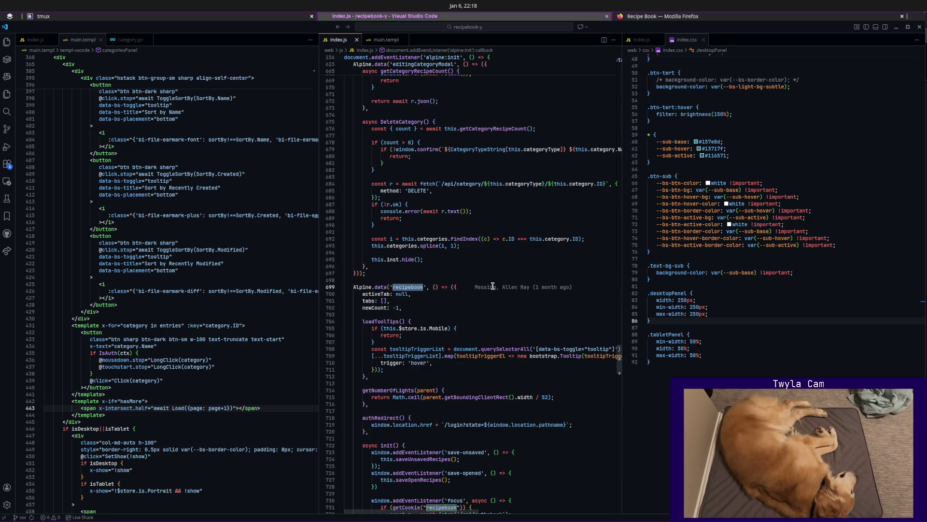
pyautogui.click(493, 286)
pyautogui.scroll(-5, 495, 289)
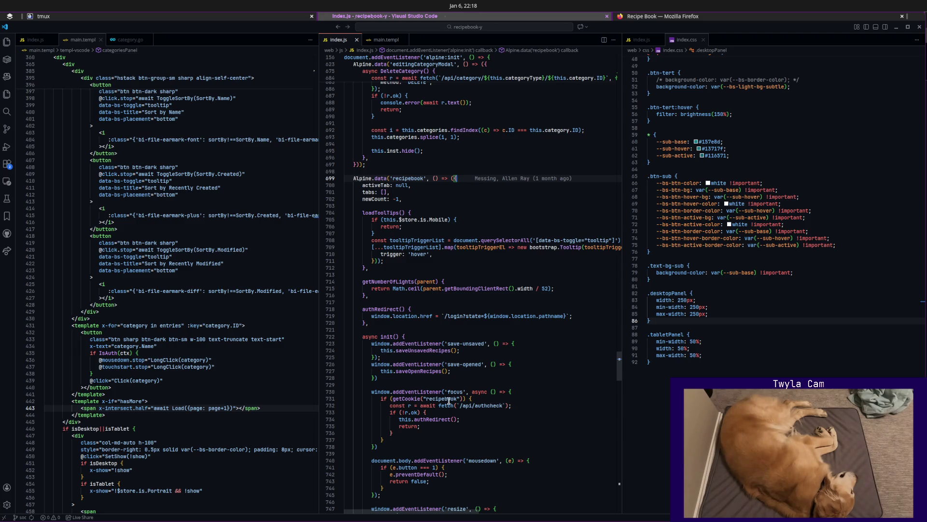
pyautogui.click(194, 137)
pyautogui.hotkey('ctrl', 'p')
pyautogui.write('main')
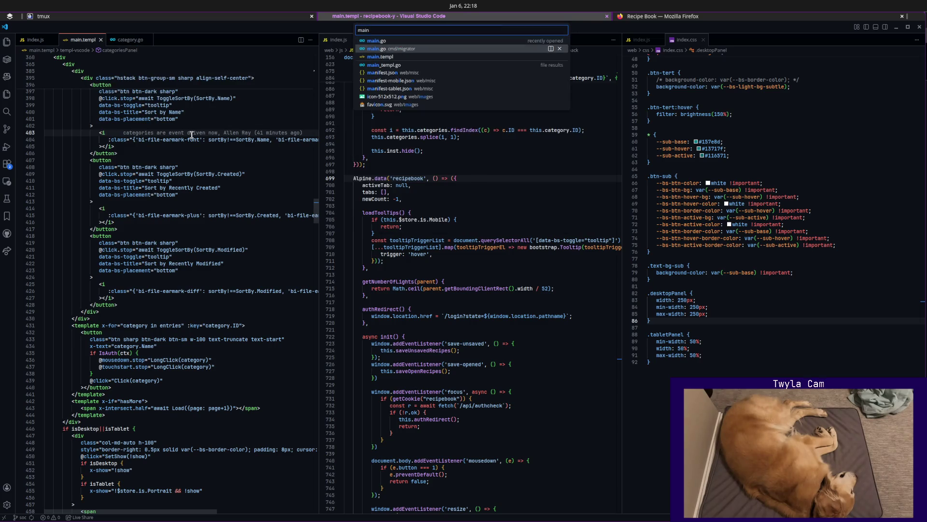
# Check cookieName in main.go, then change line 731 to getCookie("recipebookv3") and save index.js.
pyautogui.press('Return')
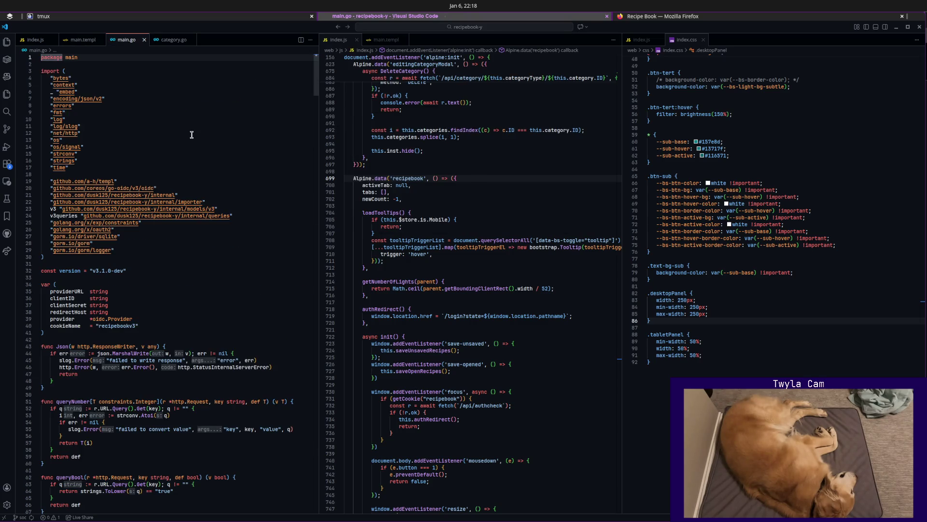
pyautogui.hotkey('ctrl', 'w')
pyautogui.click(533, 399)
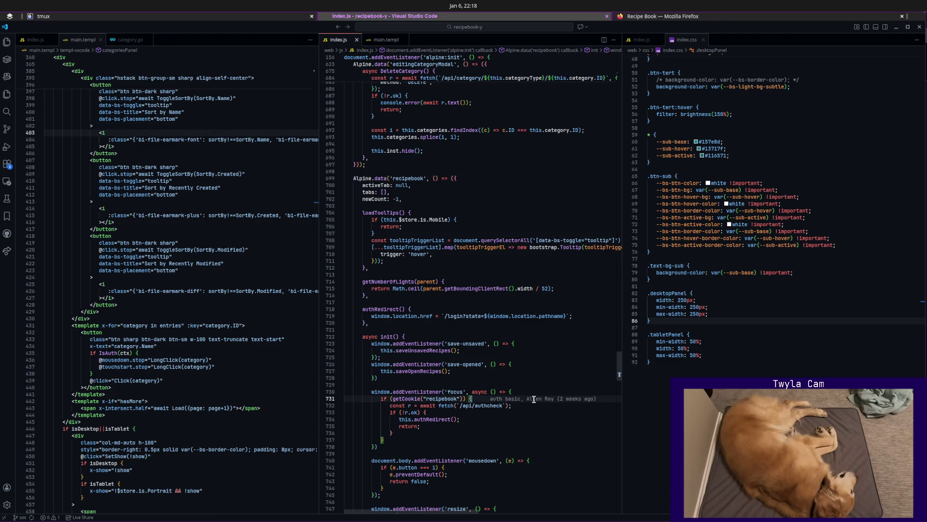
pyautogui.press('Left')
pyautogui.press('Left')
pyautogui.press('Left')
pyautogui.write('v2')
pyautogui.press('BackSpace')
pyautogui.write('3')
pyautogui.hotkey('ctrl', 's')
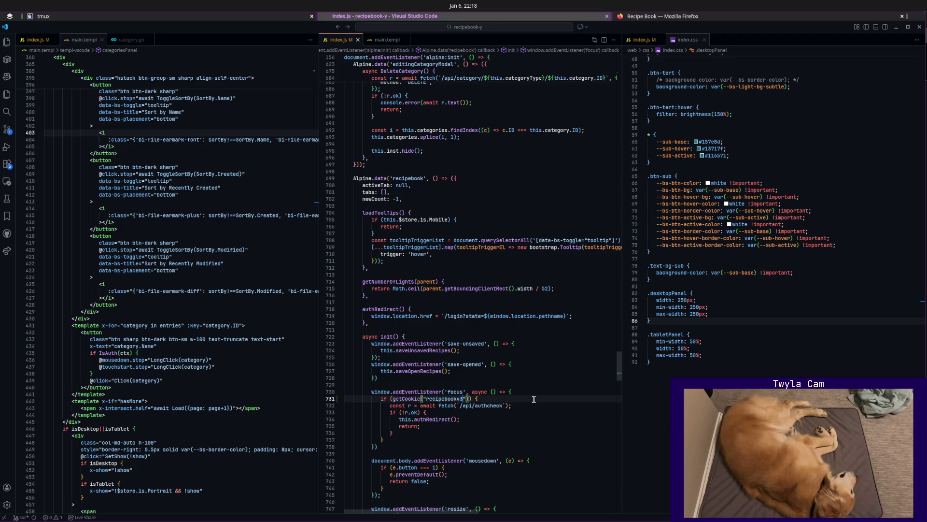
# Reload the Recipe Book page in Firefox to test the cookie change.
pyautogui.hotkey('alt', 'Tab')
pyautogui.hotkey('ctrl', 'r')
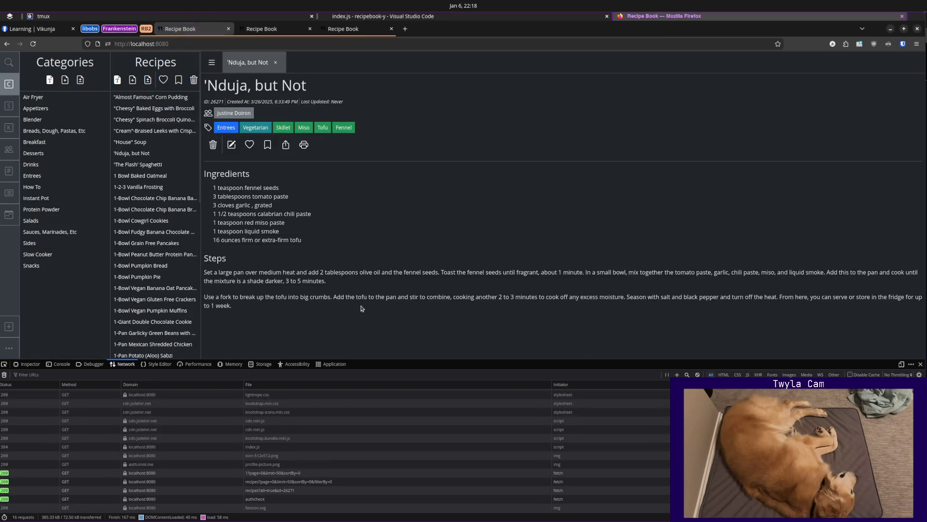
# Return to VS Code and close the index.css tab in the right editor group.
pyautogui.click(407, 16)
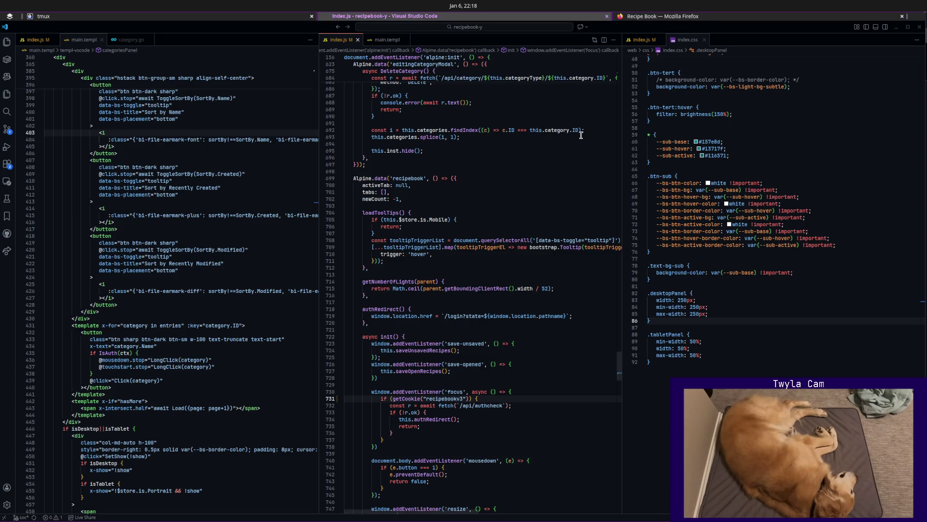
pyautogui.click(705, 39)
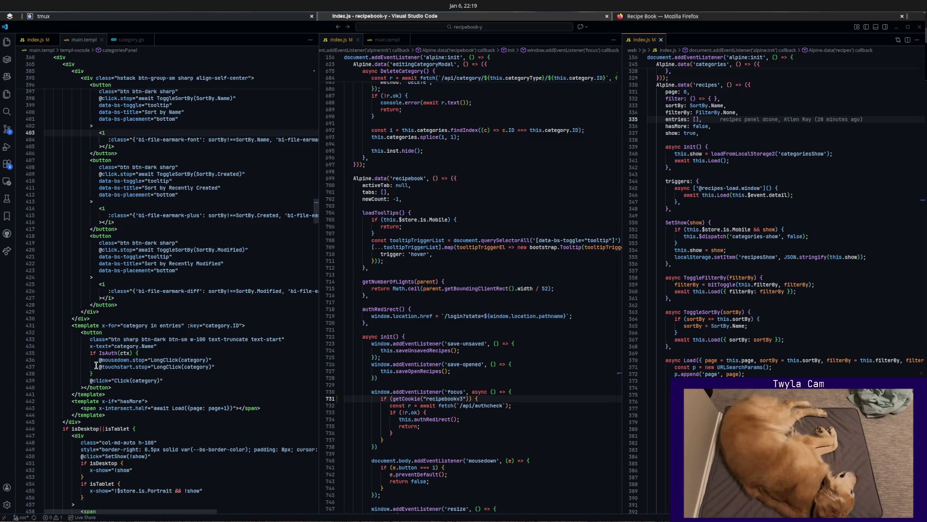
# Stage index.js in lazygit and commit it as 'fix cookie name', then leave the terminal.
pyautogui.click(496, 398)
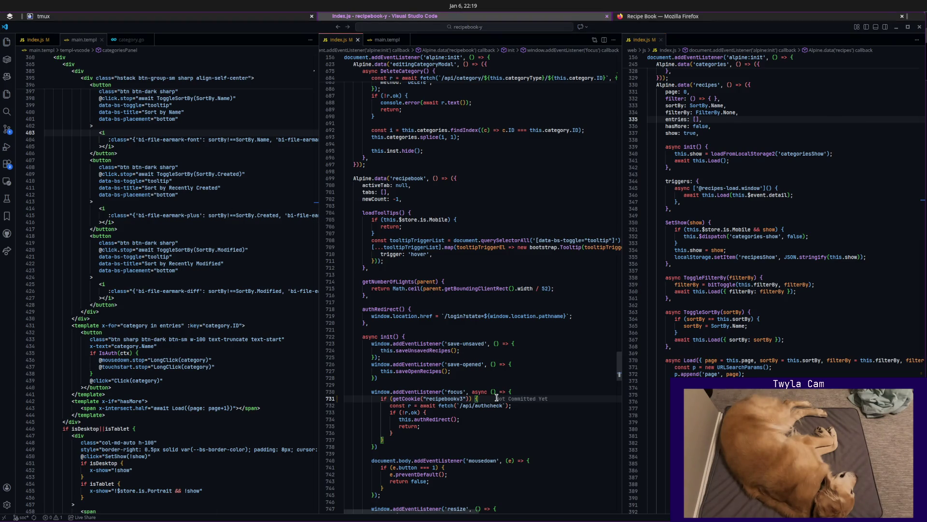
pyautogui.hotkey('ctrl', '`')
pyautogui.press('space')
pyautogui.write('cfix cookie na')
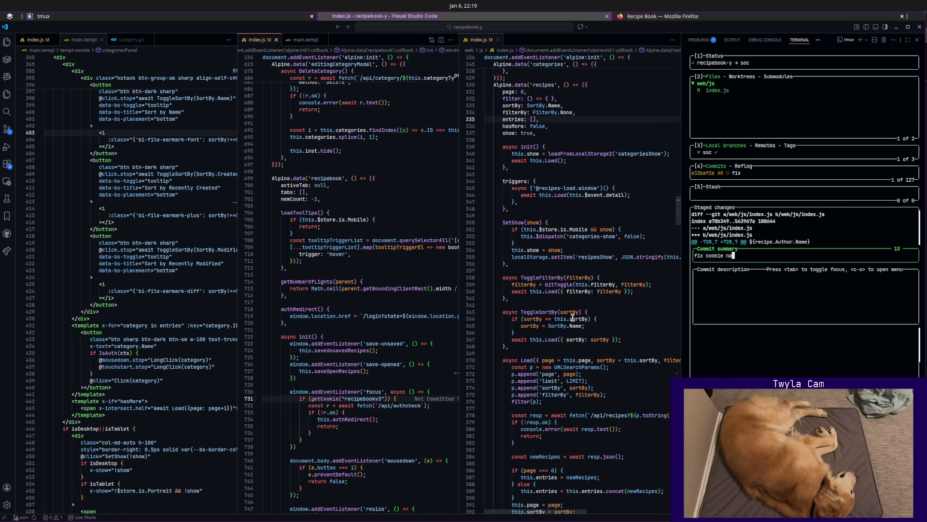
pyautogui.write('me')
pyautogui.press('Return')
pyautogui.press('q')
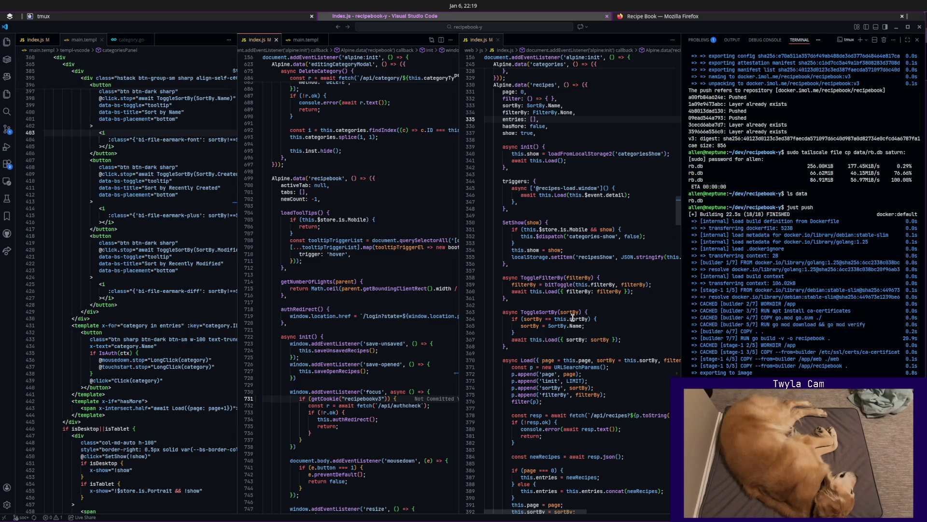
pyautogui.hotkey('ctrl', '`')
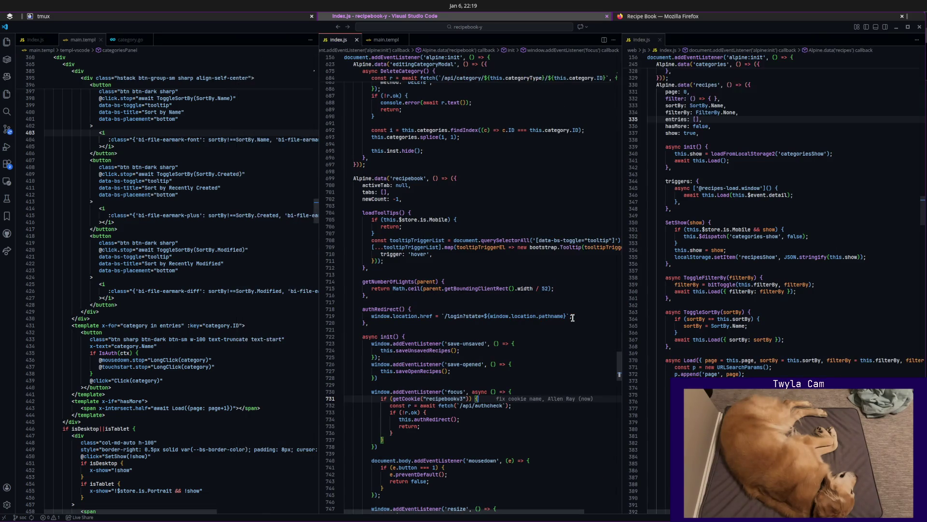
pyautogui.click(548, 369)
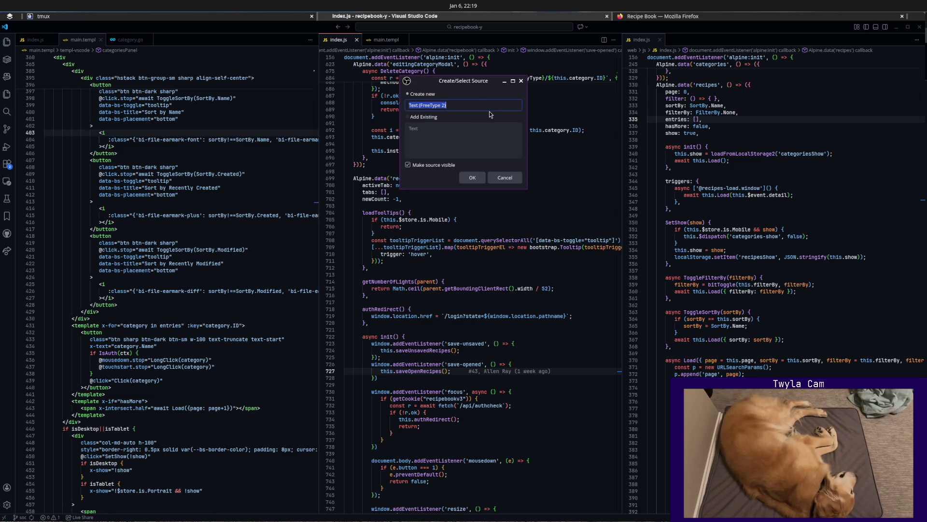
pyautogui.write('Status')
# Create the Status text source and set its font to JetBrains Mono at size 72.
pyautogui.press('Return')
pyautogui.click(515, 174)
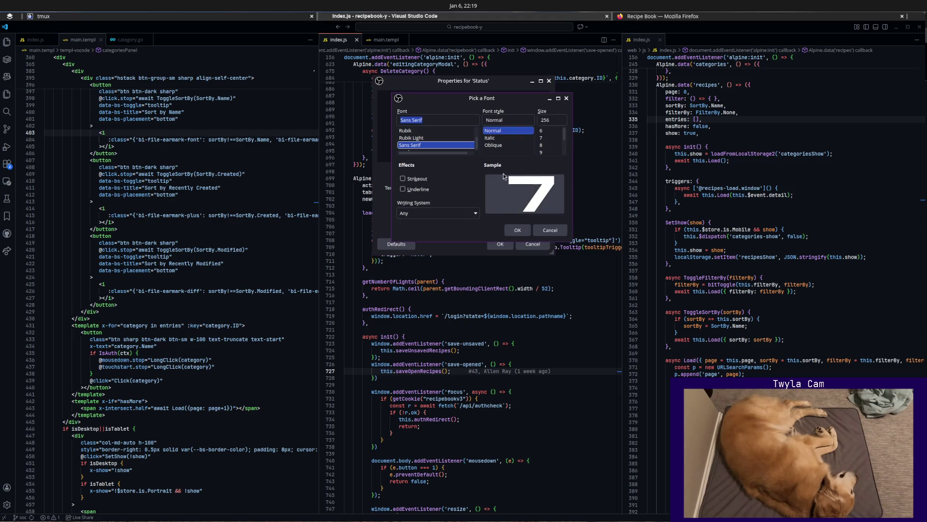
pyautogui.write('JetBrains Mono')
pyautogui.press('Return')
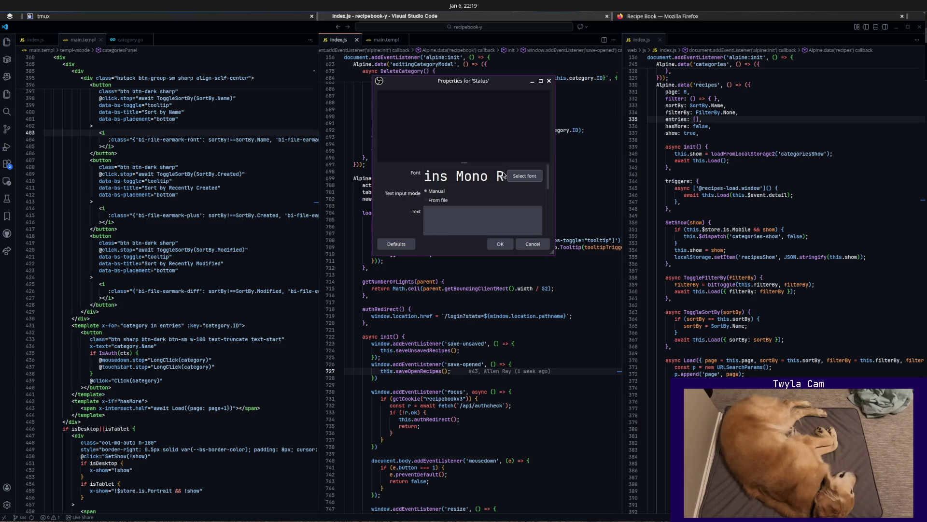
pyautogui.click(519, 175)
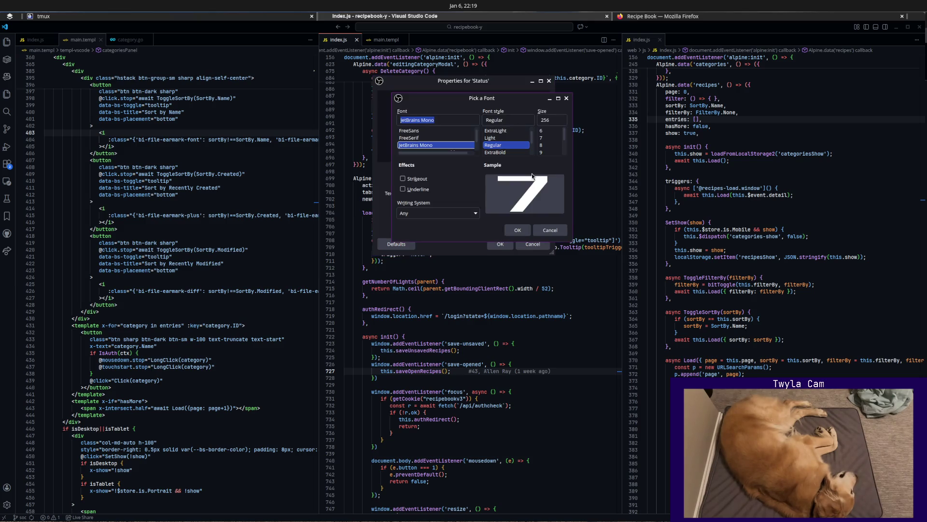
pyautogui.click(554, 151)
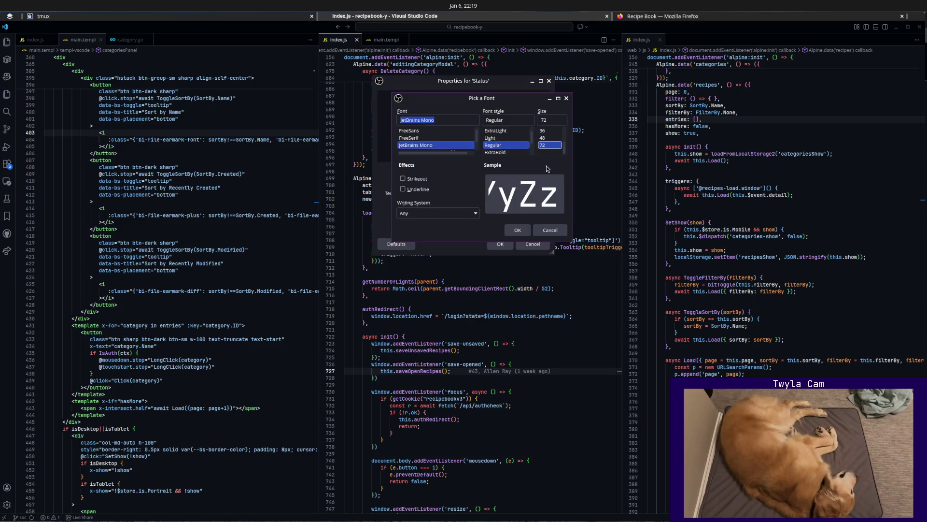
pyautogui.click(517, 230)
pyautogui.write('BRB')
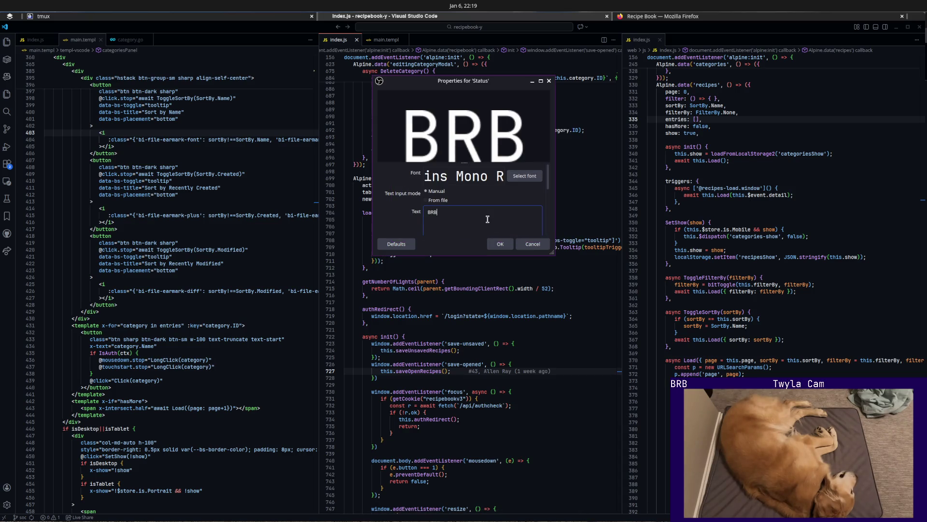
pyautogui.write(', whi')
# Enter 'BRB, switching to writing' as the Status text and confirm the properties.
pyautogui.press('BackSpace')
pyautogui.press('BackSpace')
pyautogui.press('BackSpace')
pyautogui.write('switchign to')
pyautogui.press('BackSpace')
pyautogui.press('BackSpace')
pyautogui.press('BackSpace')
pyautogui.press('BackSpace')
pyautogui.press('BackSpace')
pyautogui.press('BackSpace')
pyautogui.write('switch')
pyautogui.write('ing to writing')
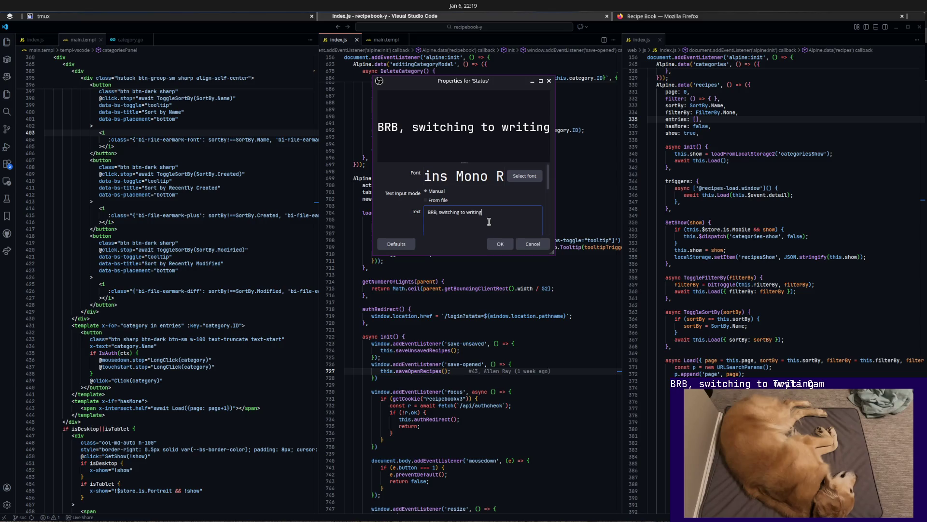
pyautogui.click(500, 243)
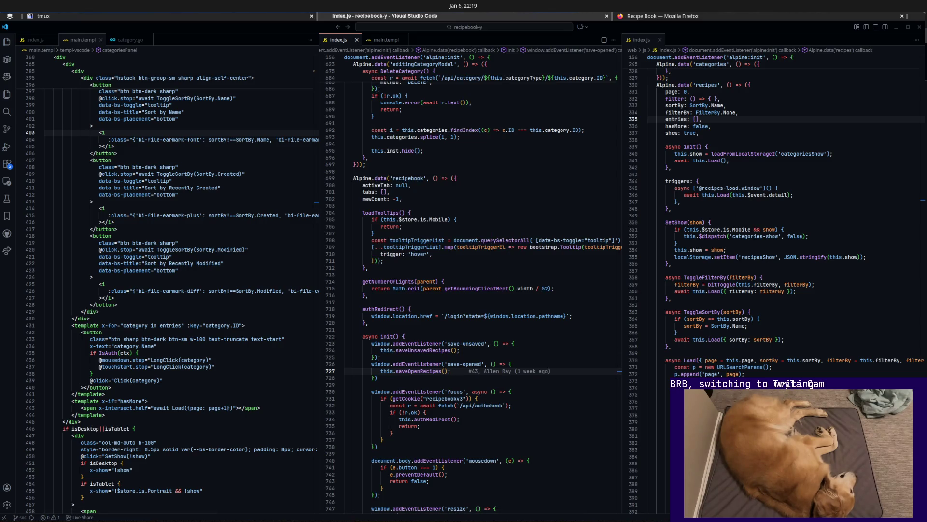
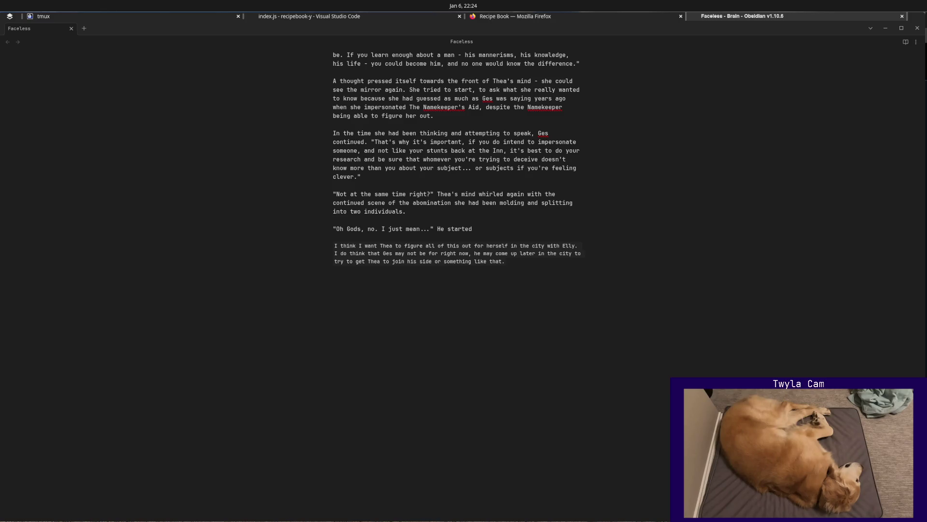
# Bring up the command palette and the note's options menu repeatedly without choosing anything.
pyautogui.click(457, 216)
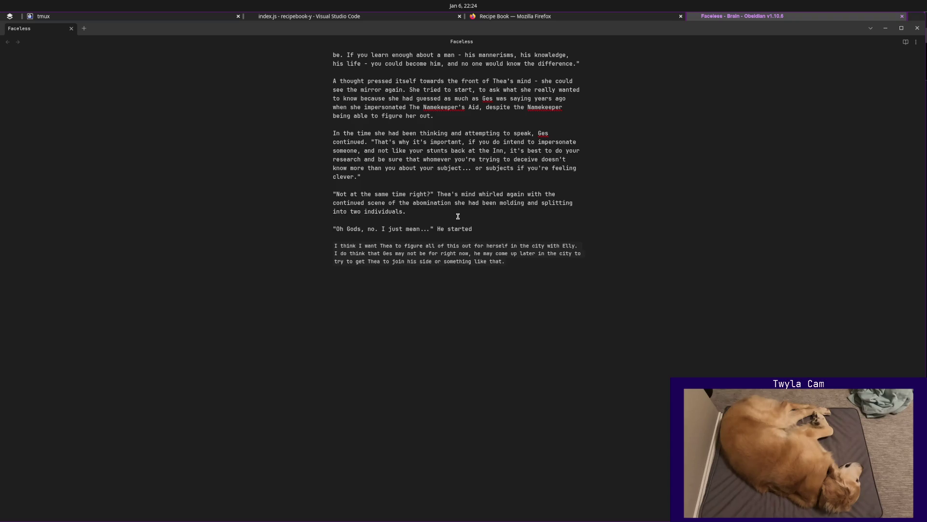
pyautogui.hotkey('ctrl', 'p')
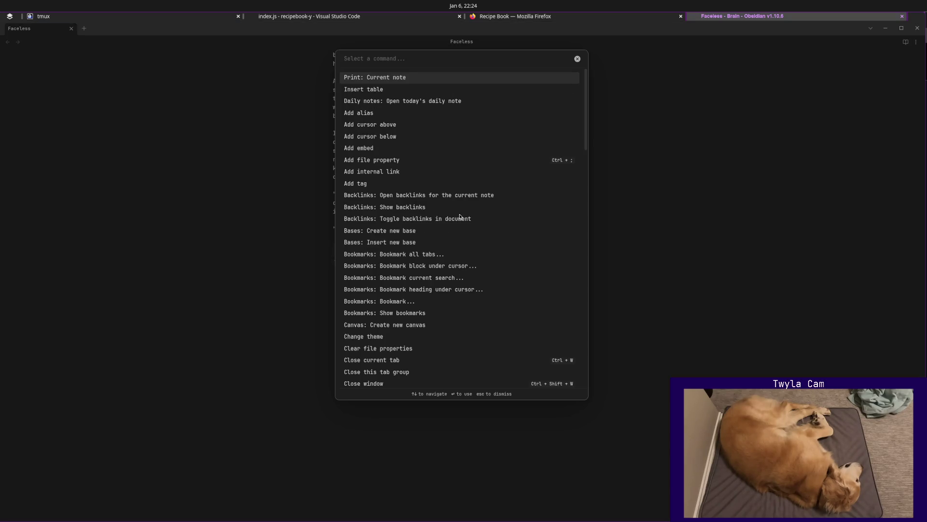
pyautogui.write('zoo')
pyautogui.press('Escape')
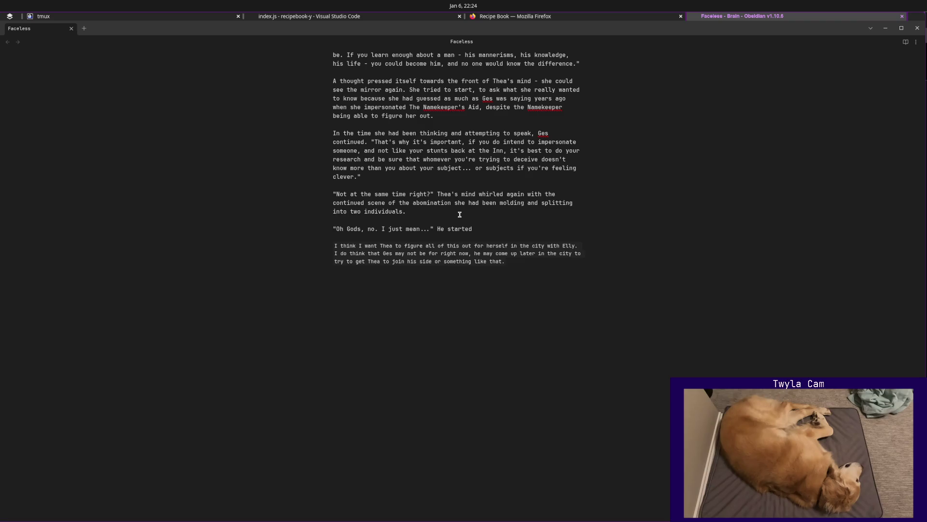
pyautogui.hotkey('ctrl', 'p')
pyautogui.press('Escape')
pyautogui.hotkey('ctrl', 'p')
pyautogui.press('Escape')
pyautogui.hotkey('ctrl', 'p')
pyautogui.press('Escape')
pyautogui.hotkey('ctrl', 'p')
pyautogui.press('Escape')
pyautogui.click(497, 222)
pyautogui.click(916, 42)
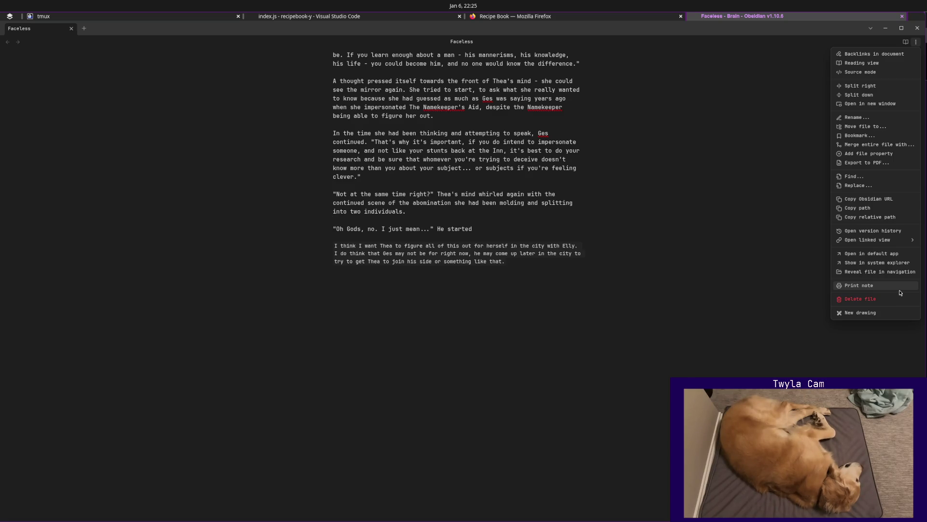
pyautogui.click(629, 170)
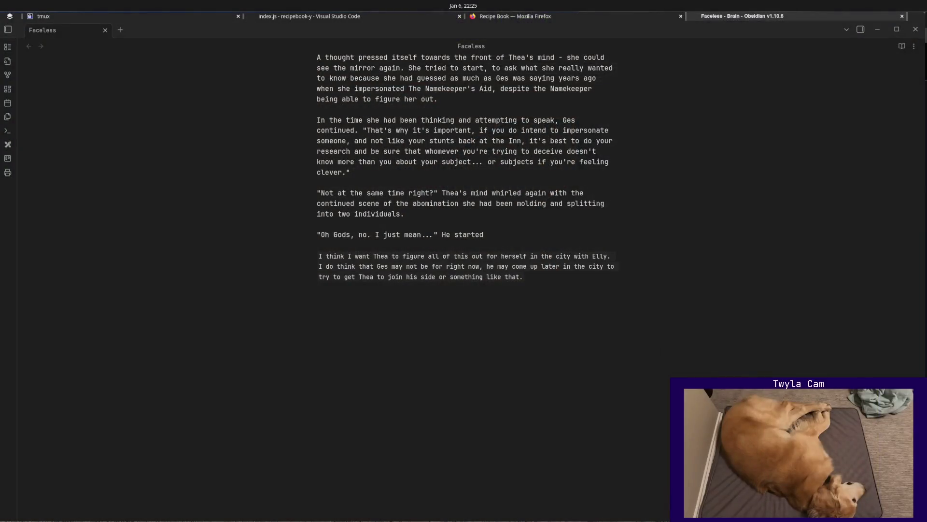
# Run Zoom in six times from the command palette so the note text becomes much larger.
pyautogui.click(375, 193)
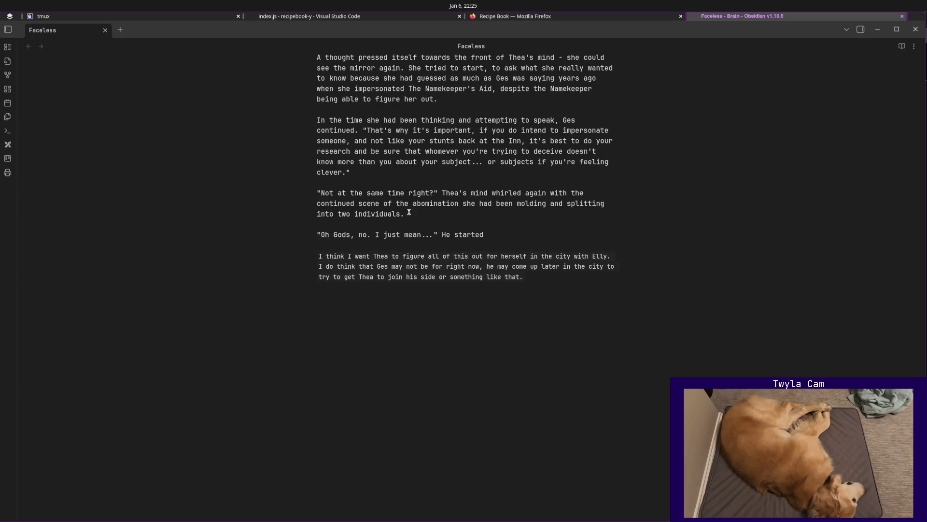
pyautogui.hotkey('ctrl', 'p')
pyautogui.press('Return')
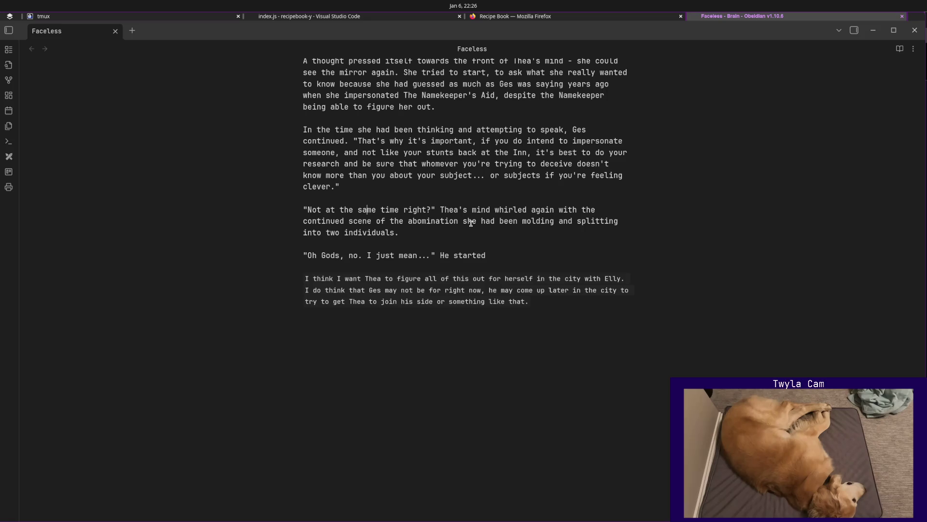
pyautogui.hotkey('ctrl', 'p')
pyautogui.press('Return')
pyautogui.hotkey('ctrl', 'p')
pyautogui.press('Return')
pyautogui.hotkey('ctrl', 'p')
pyautogui.press('Return')
pyautogui.hotkey('ctrl', 'p')
pyautogui.press('Return')
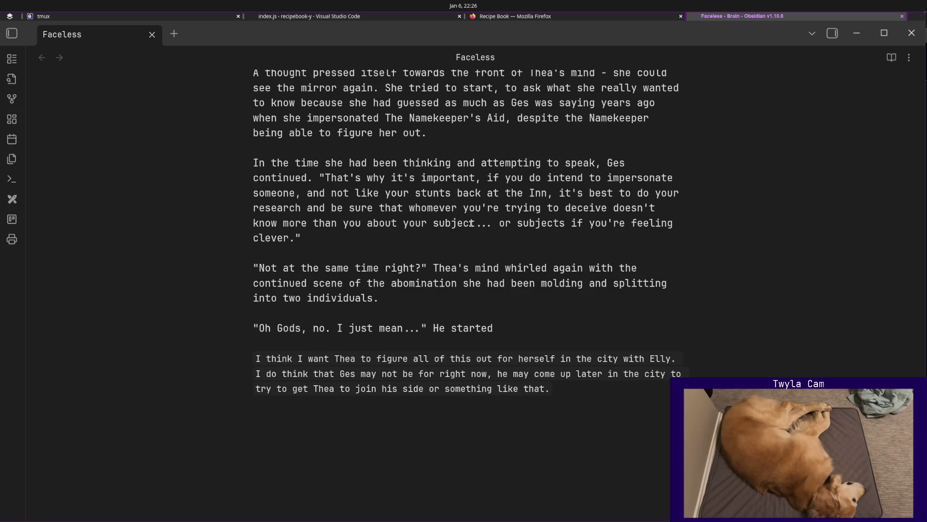
pyautogui.hotkey('ctrl', 'p')
pyautogui.press('Return')
pyautogui.scroll(-1, 507, 254)
pyautogui.click(561, 367)
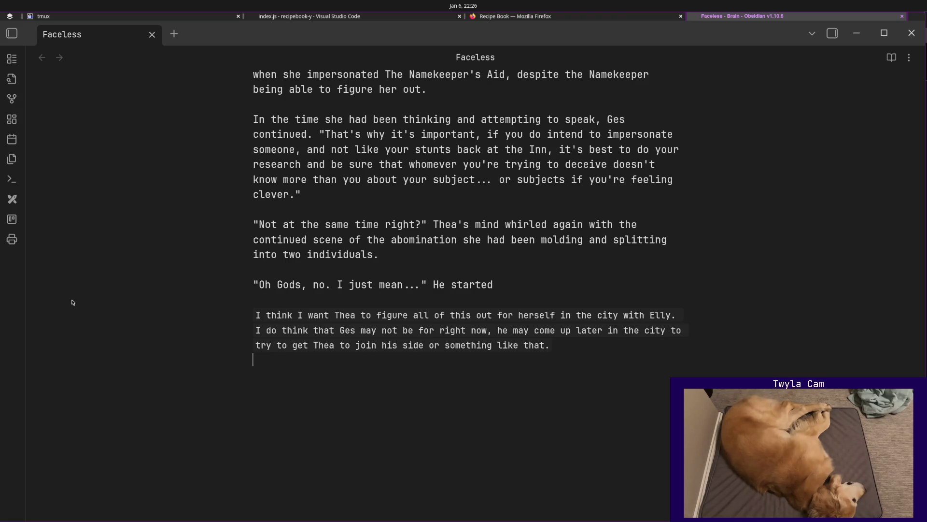
pyautogui.click(910, 58)
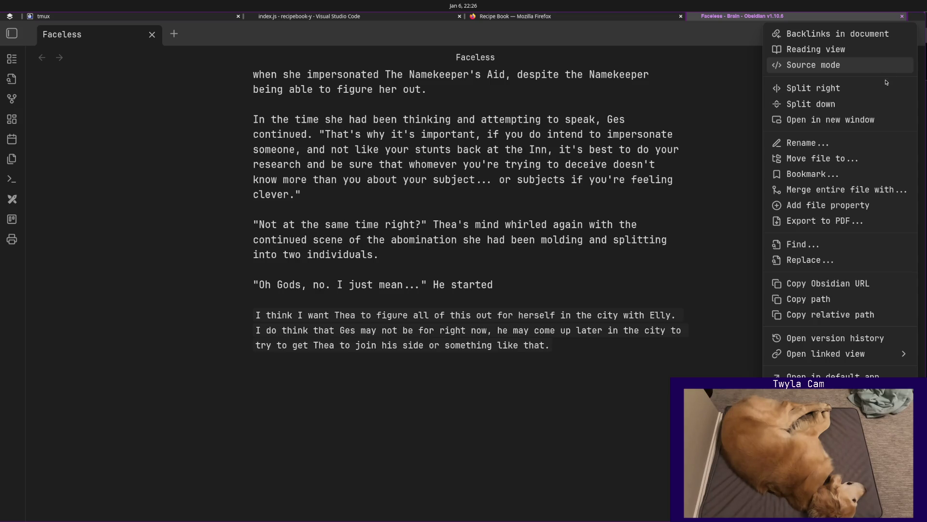
pyautogui.click(700, 248)
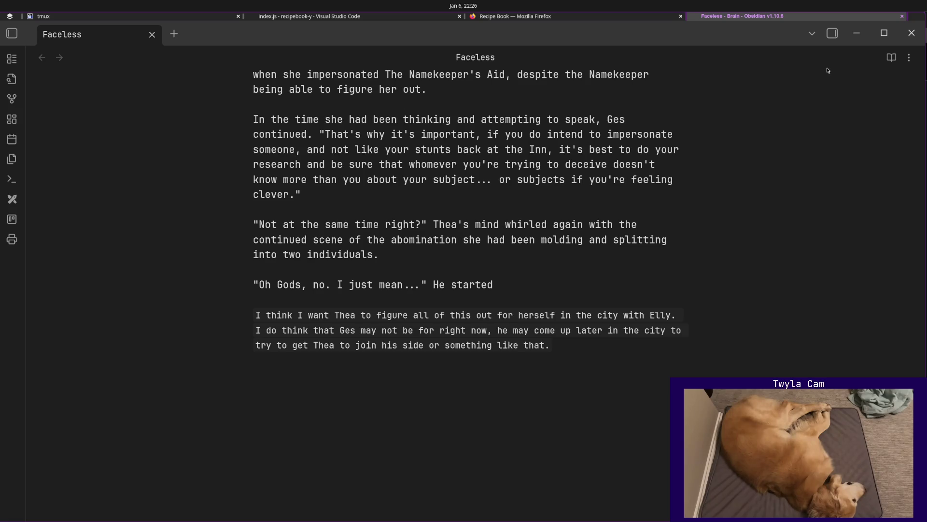
pyautogui.click(818, 37)
pyautogui.click(818, 37)
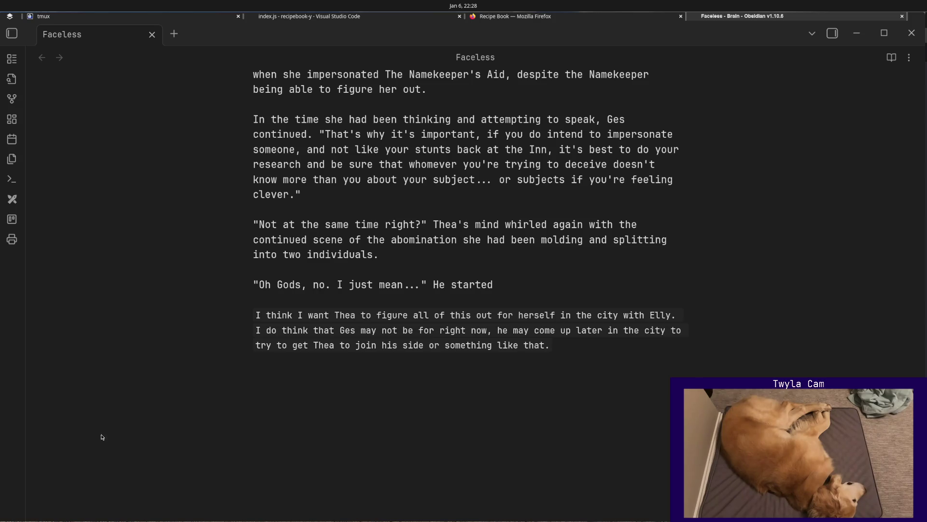
pyautogui.click(619, 366)
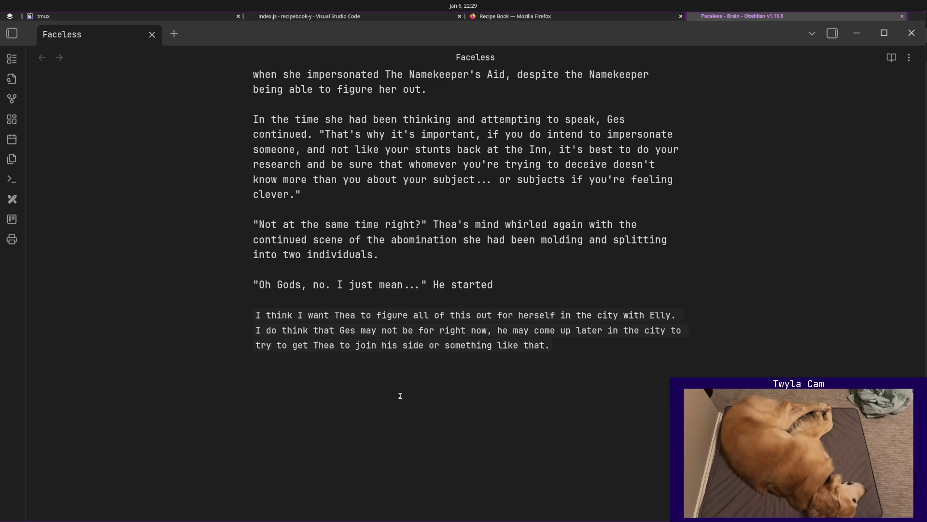
# Delete the inline planning-notes paragraph below Ges's unfinished line.
pyautogui.hotkey('shift', 'Up')
pyautogui.hotkey('shift', 'Up')
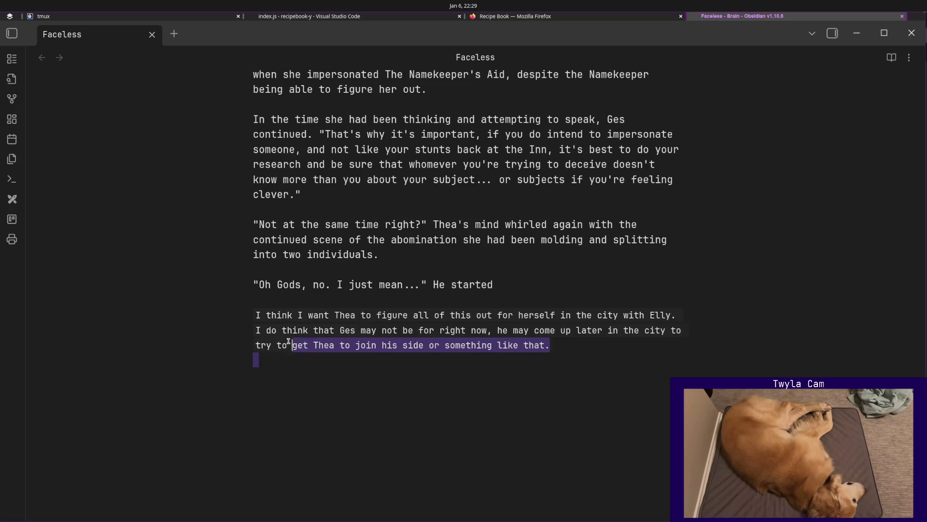
pyautogui.hotkey('shift', 'Up')
pyautogui.hotkey('shift', 'Up')
pyautogui.hotkey('shift', 'Up')
pyautogui.press('BackSpace')
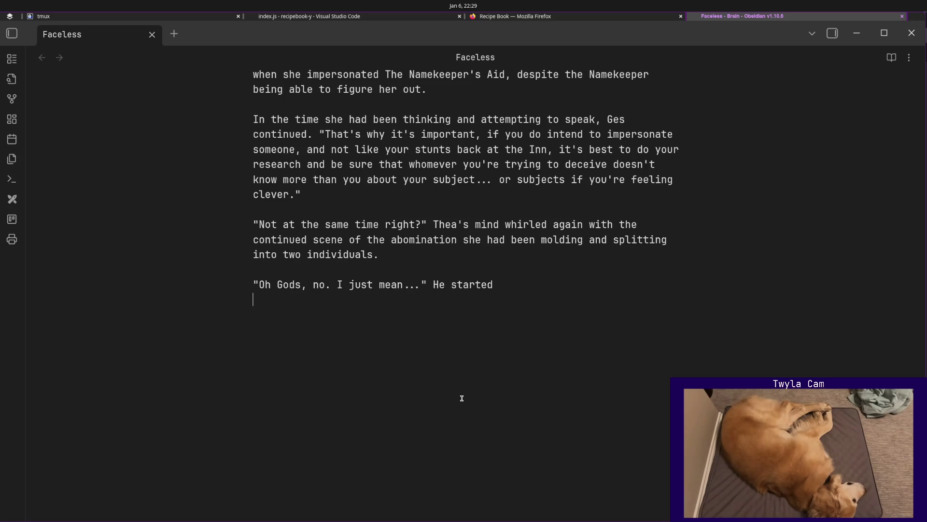
pyautogui.scroll(1, 479, 384)
pyautogui.scroll(3, 479, 383)
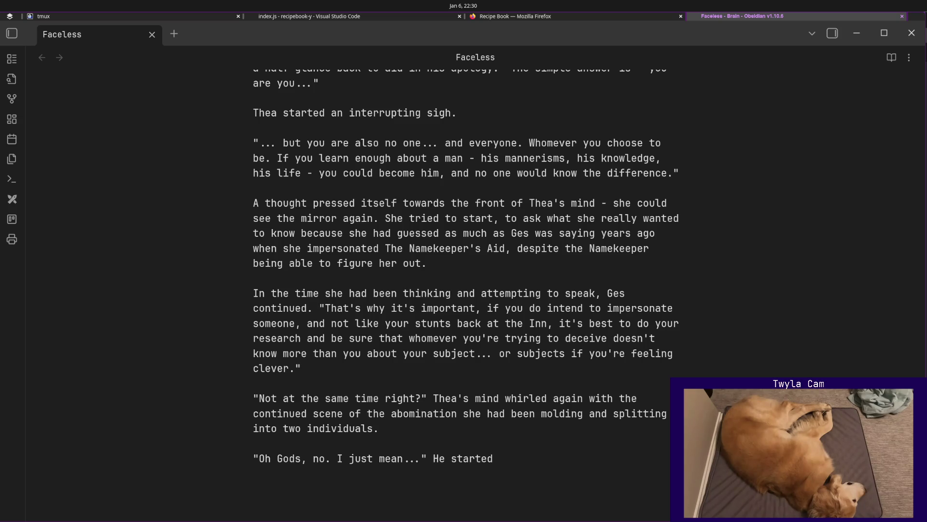
# Change "He started" to "He trailed off." and begin Ges's new reply "I just mean... Maybe it's best...".
pyautogui.press('BackSpace')
pyautogui.press('BackSpace')
pyautogui.press('BackSpace')
pyautogui.write('trailed off. ')
pyautogui.write('"Maybe it\'s just')
pyautogui.press('BackSpace')
pyautogui.press('BackSpace')
pyautogui.press('BackSpace')
pyautogui.write('best jusst')
pyautogui.press('BackSpace')
pyautogui.press('BackSpace')
pyautogui.write('s')
pyautogui.press('BackSpace')
pyautogui.write('t to stick to a single impersonation for now, until you get')
# Finish Ges's sentence "…switch back and forth between a few faces." with the period inside the closing quote.
pyautogui.hotkey('ctrl', 'z')
pyautogui.write('tween ')
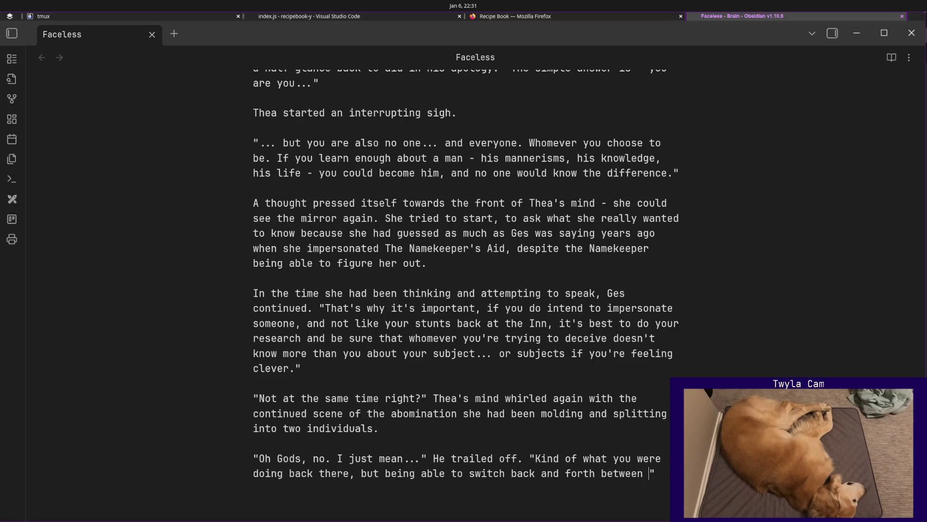
pyautogui.write('a few faces')
pyautogui.press('BackSpace')
pyautogui.write('.')
pyautogui.click(417, 489)
pyautogui.press('BackSpace')
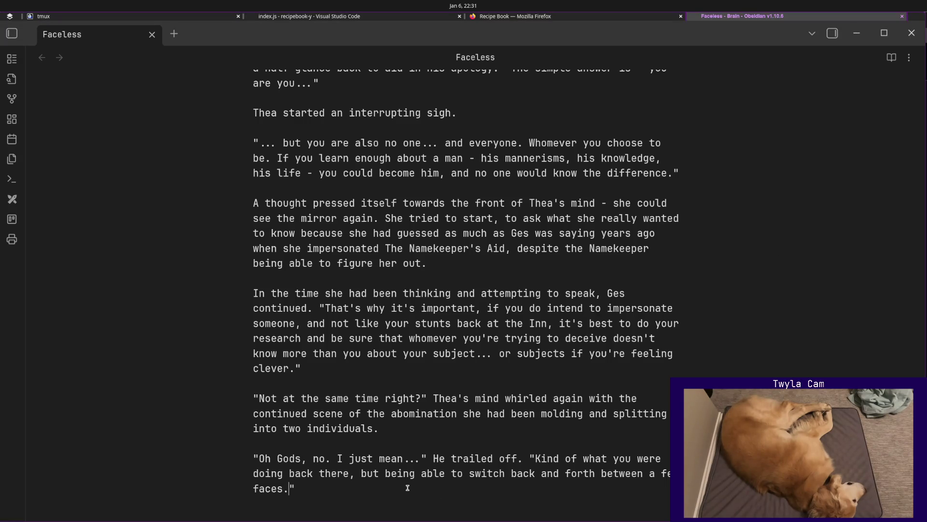
pyautogui.scroll(3, 407, 488)
pyautogui.scroll(3, 408, 468)
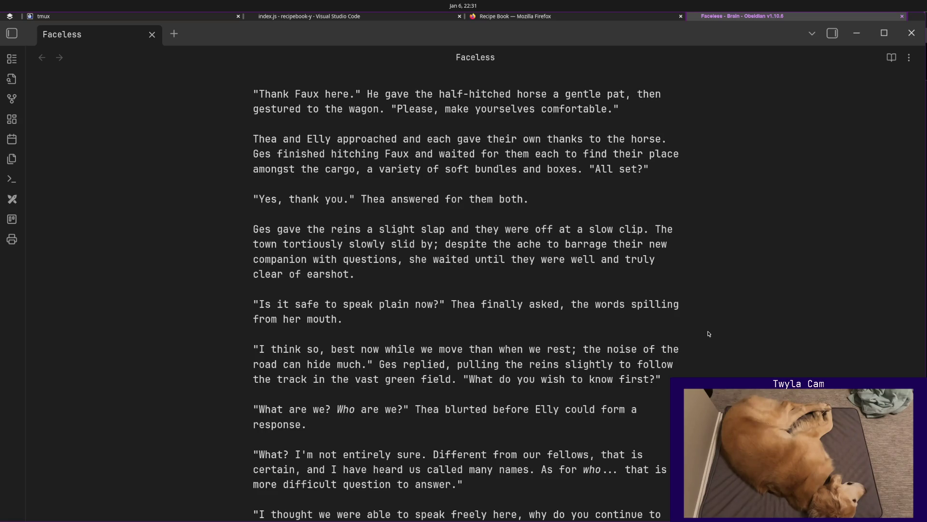
pyautogui.scroll(-1, 709, 333)
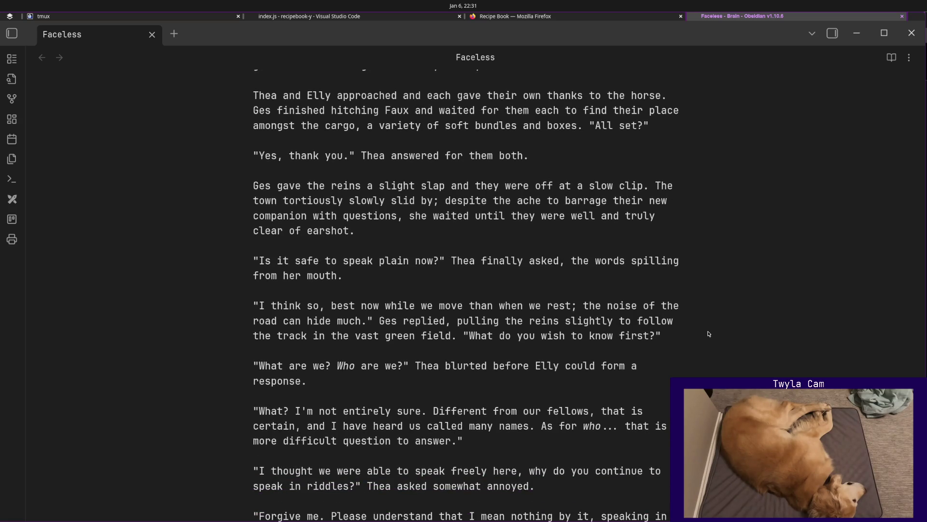
pyautogui.scroll(-1, 709, 333)
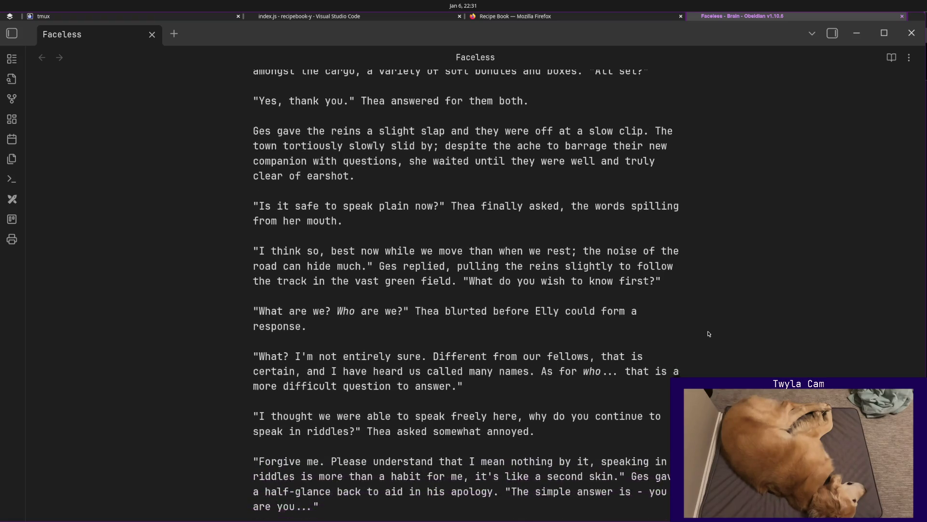
pyautogui.scroll(-2, 708, 334)
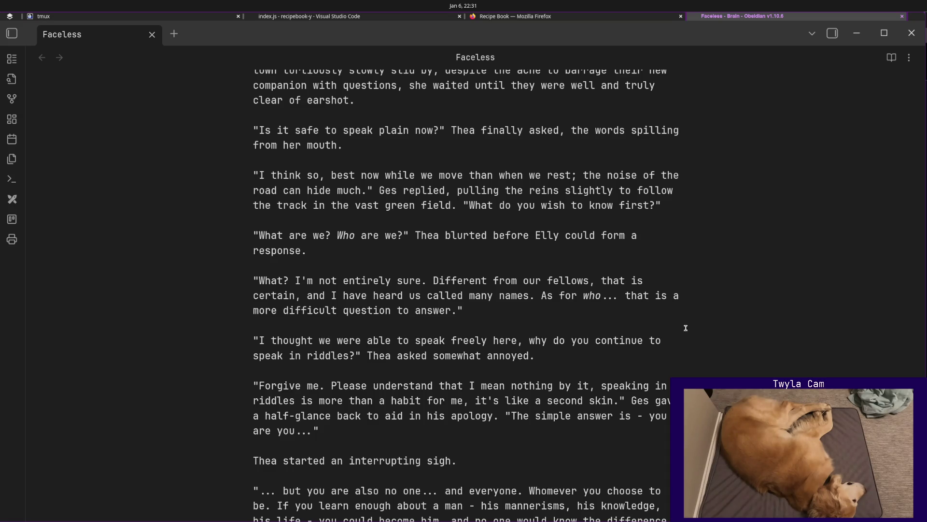
# Replace "a response" at the end of Thea's line with "her own question".
pyautogui.click(639, 245)
pyautogui.hotkey('ctrl', 'Delete')
pyautogui.press('BackSpace')
pyautogui.press('BackSpace')
pyautogui.write('her own')
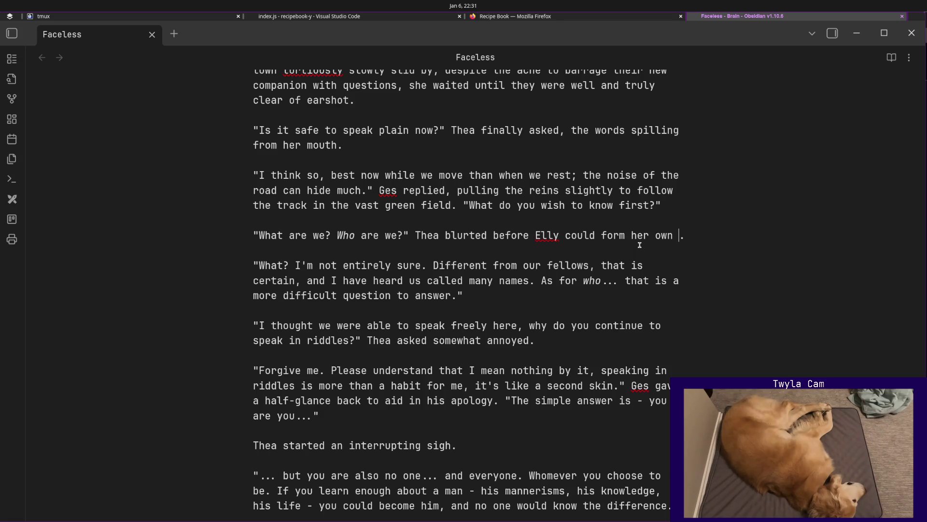
pyautogui.write(' question')
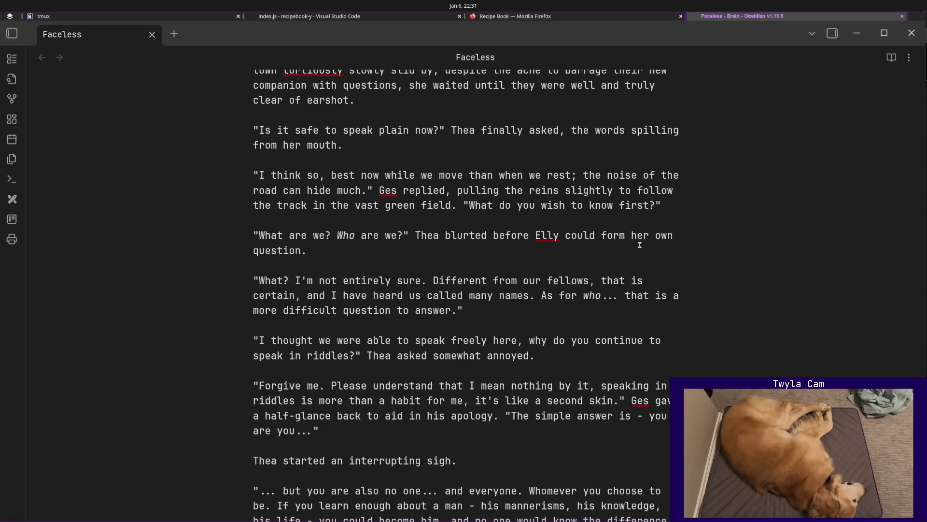
pyautogui.scroll(-3, 692, 295)
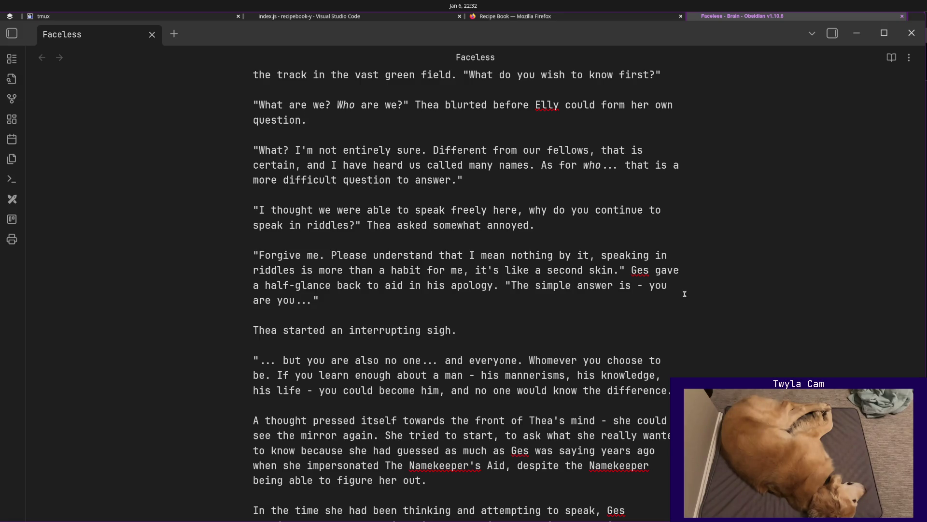
pyautogui.scroll(-2, 684, 293)
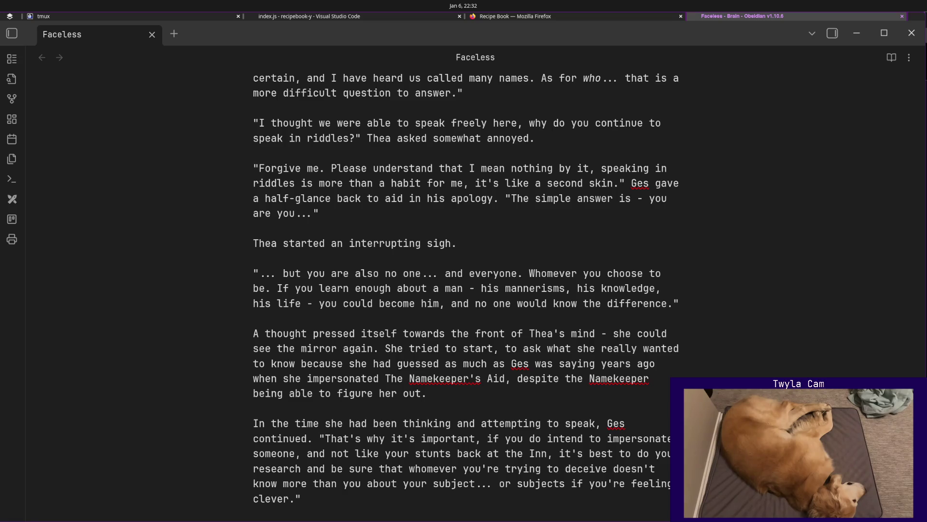
pyautogui.scroll(-2, 466, 294)
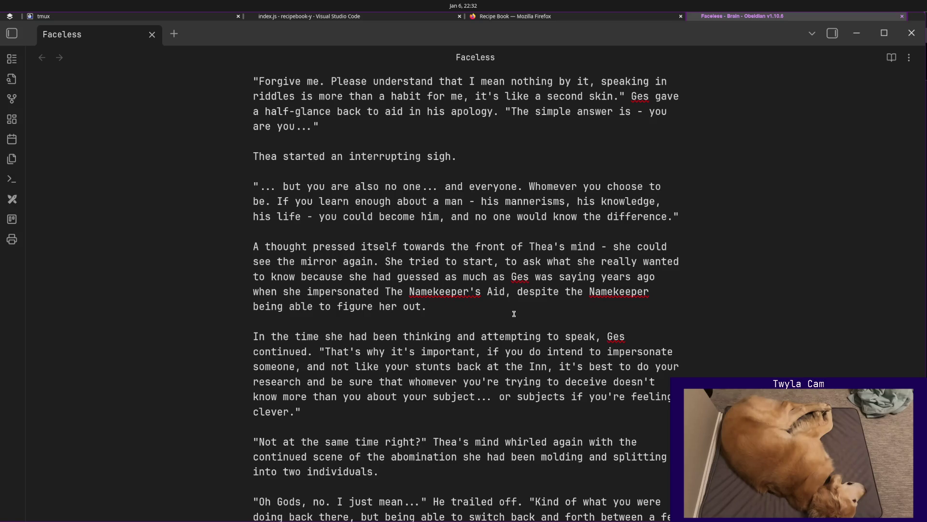
pyautogui.scroll(-1, 513, 313)
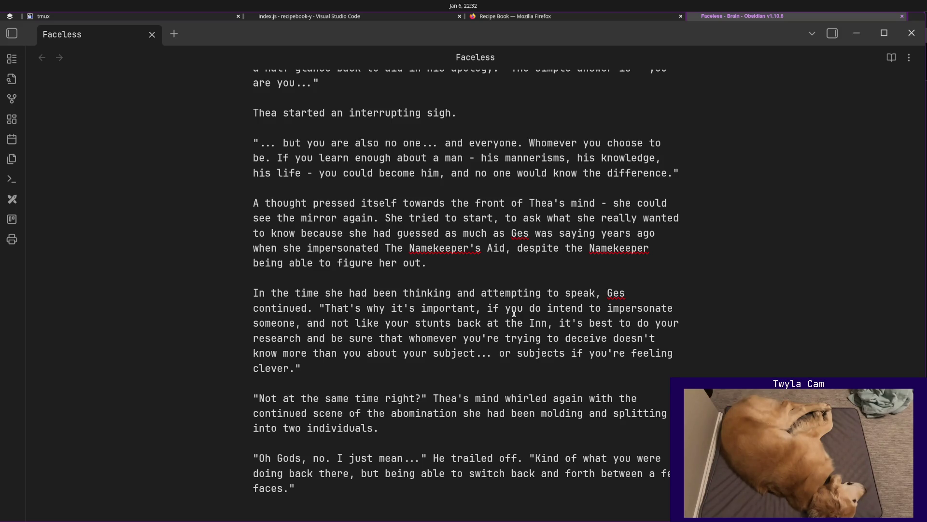
pyautogui.scroll(-5, 514, 312)
pyautogui.click(420, 334)
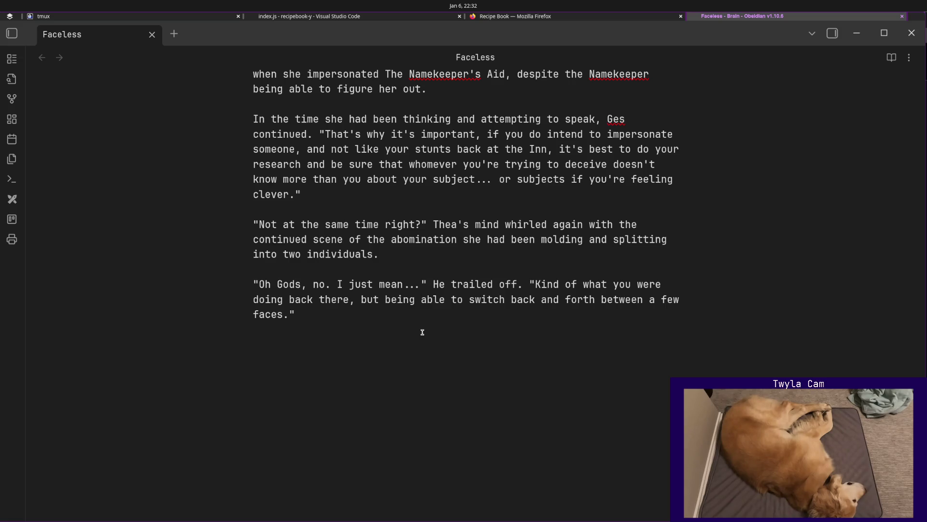
pyautogui.scroll(3, 421, 332)
pyautogui.scroll(2, 427, 333)
pyautogui.scroll(4, 434, 334)
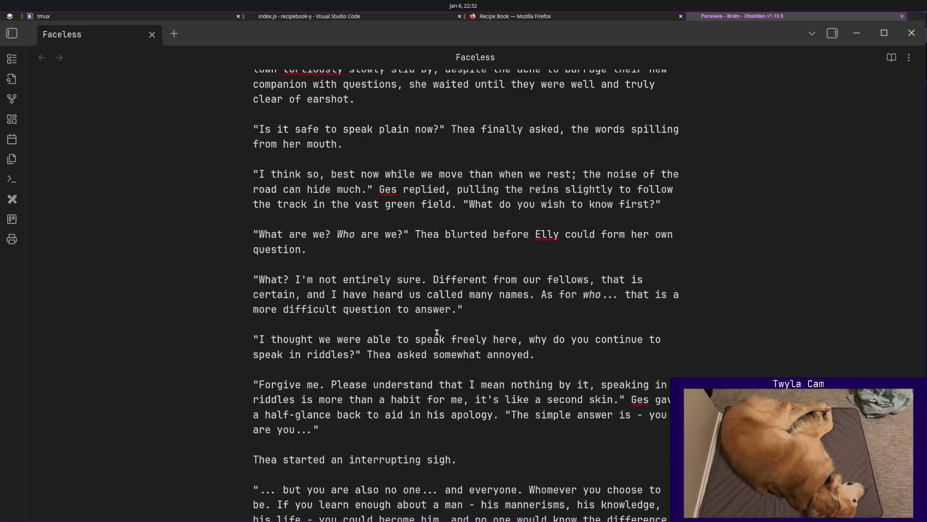
pyautogui.scroll(3, 454, 326)
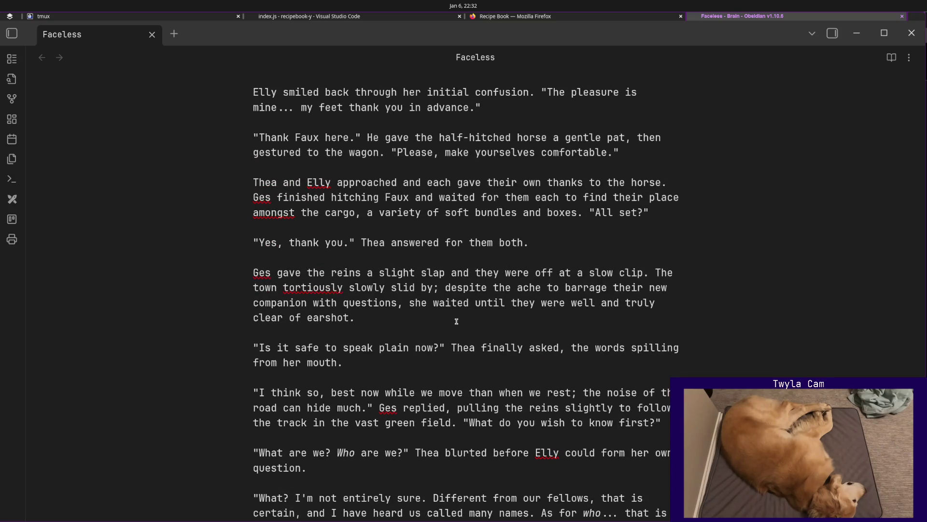
# Use spellcheck suggestions to change "tortiously" to "tortuously" and "amongst" to "among" in the wagon passage.
pyautogui.rightClick(281, 212)
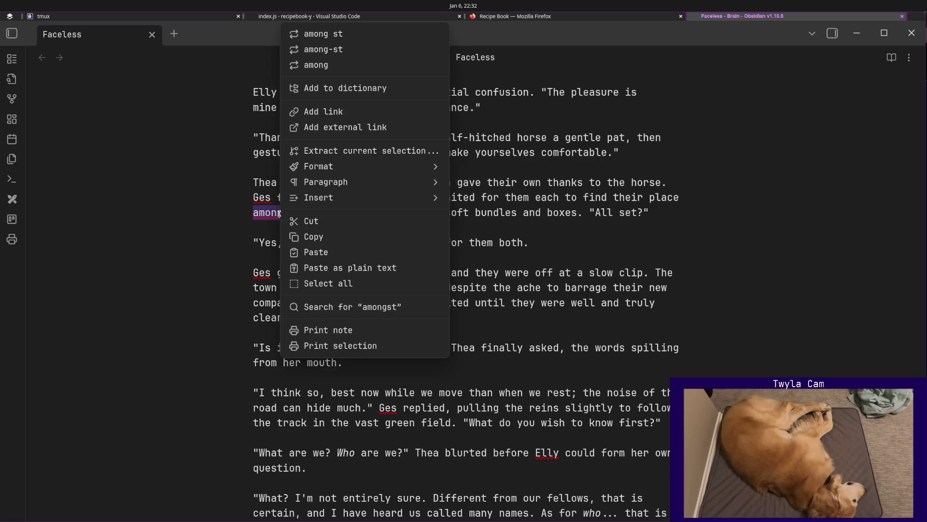
pyautogui.click(569, 172)
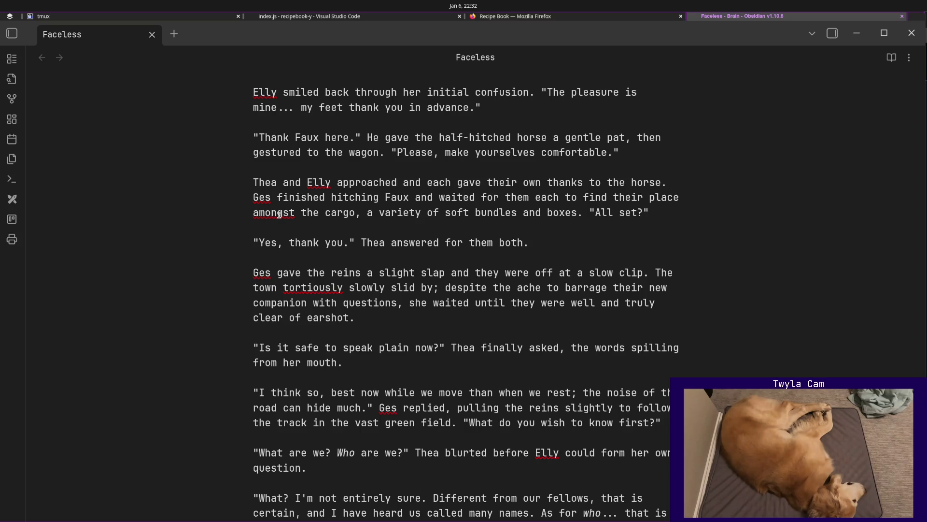
pyautogui.rightClick(319, 286)
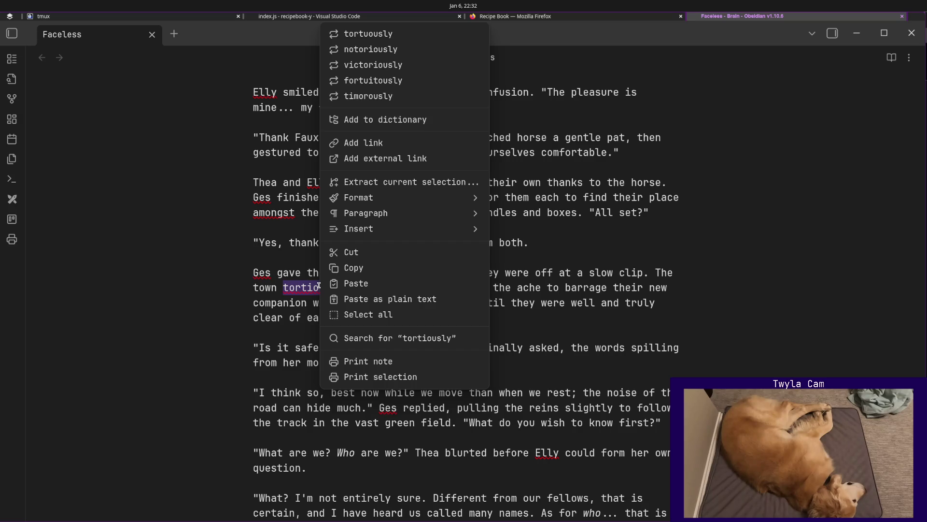
pyautogui.click(366, 34)
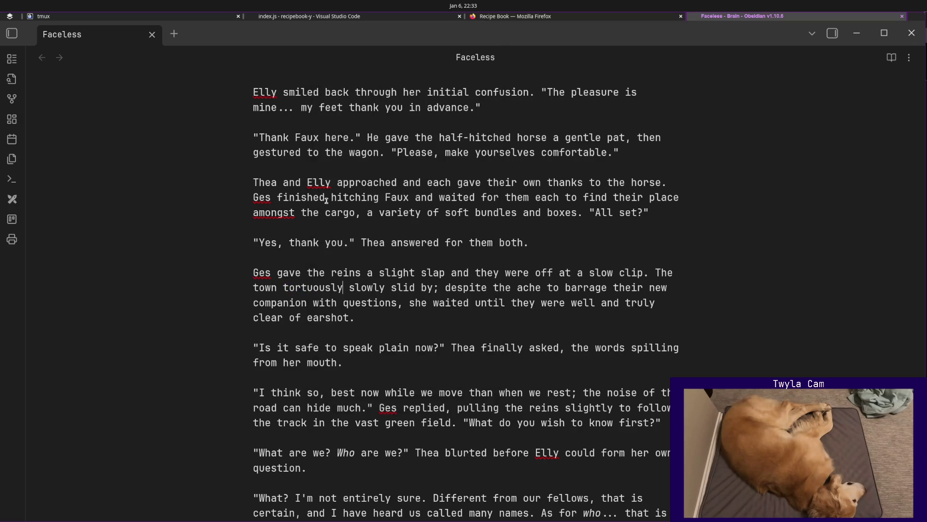
pyautogui.rightClick(283, 211)
pyautogui.click(319, 65)
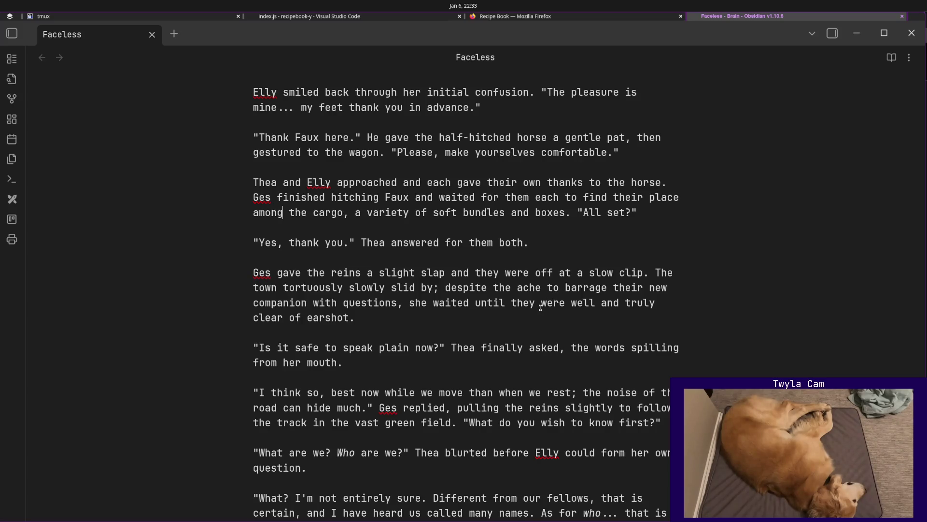
pyautogui.scroll(3, 541, 308)
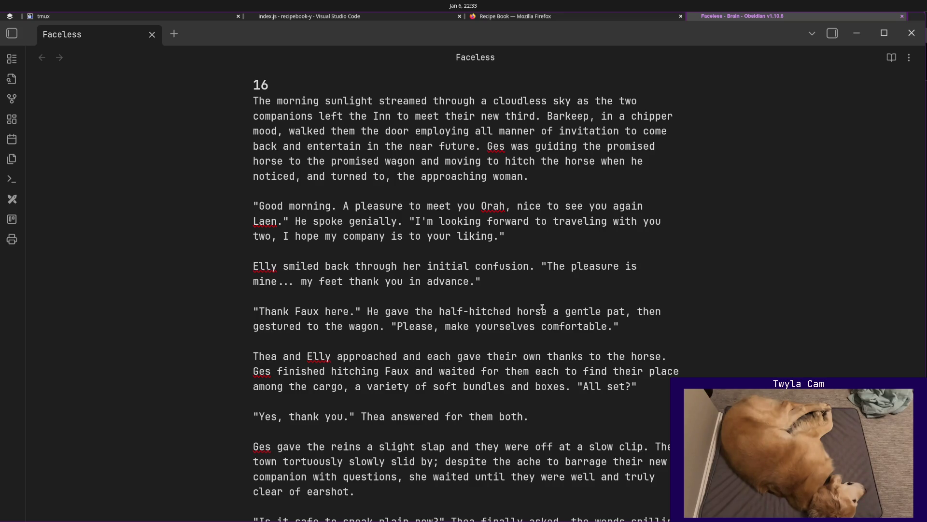
pyautogui.scroll(-2, 543, 307)
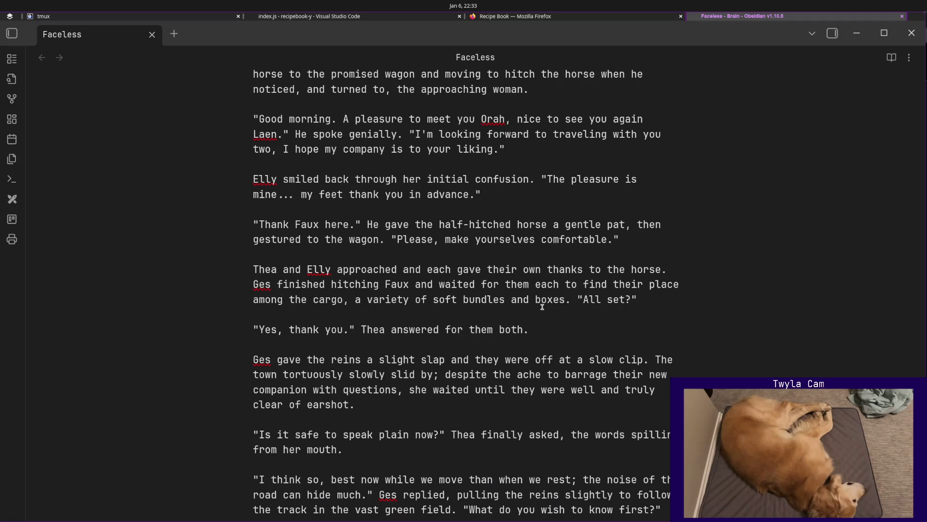
pyautogui.scroll(-1, 543, 307)
pyautogui.scroll(-3, 542, 306)
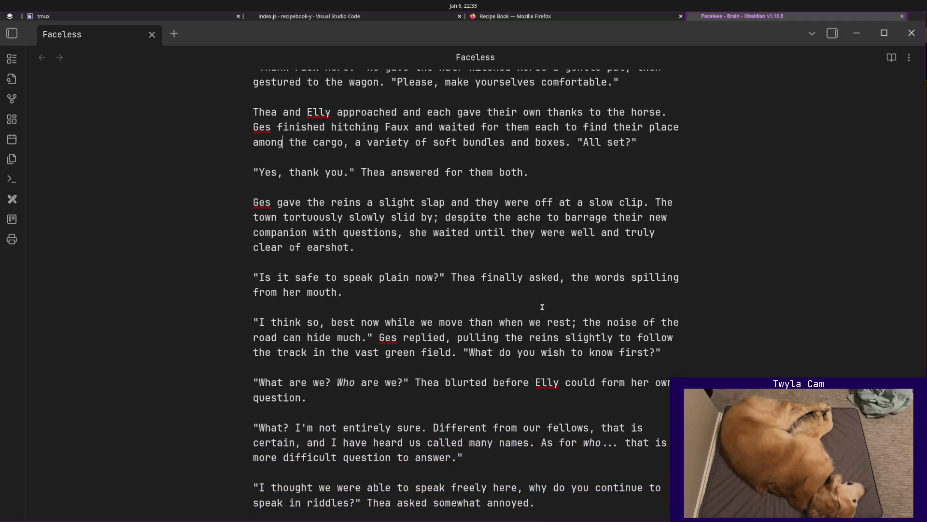
pyautogui.scroll(-4, 542, 307)
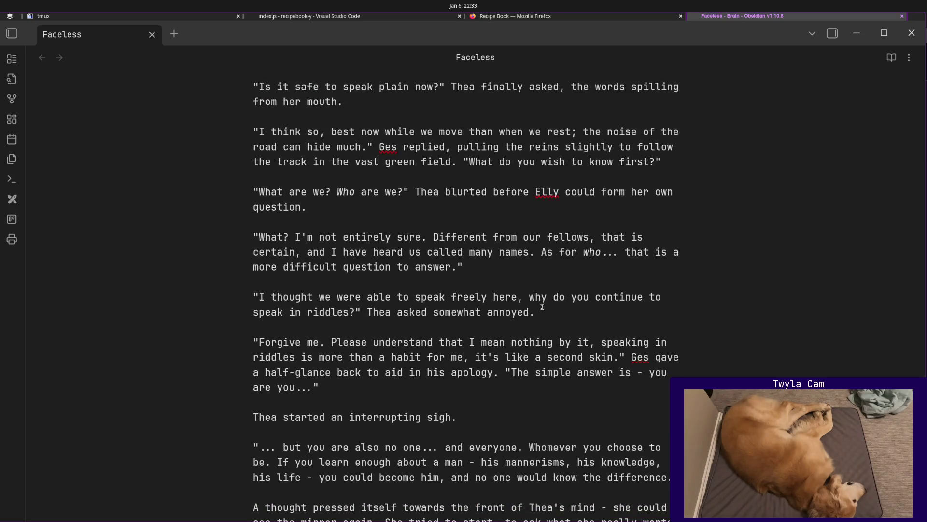
pyautogui.scroll(-4, 545, 310)
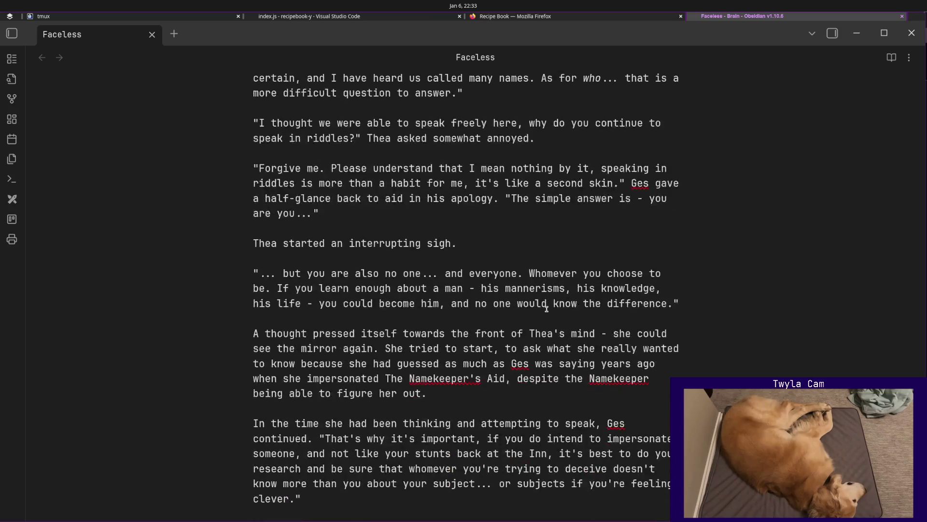
pyautogui.scroll(-1, 547, 308)
pyautogui.scroll(-2, 547, 308)
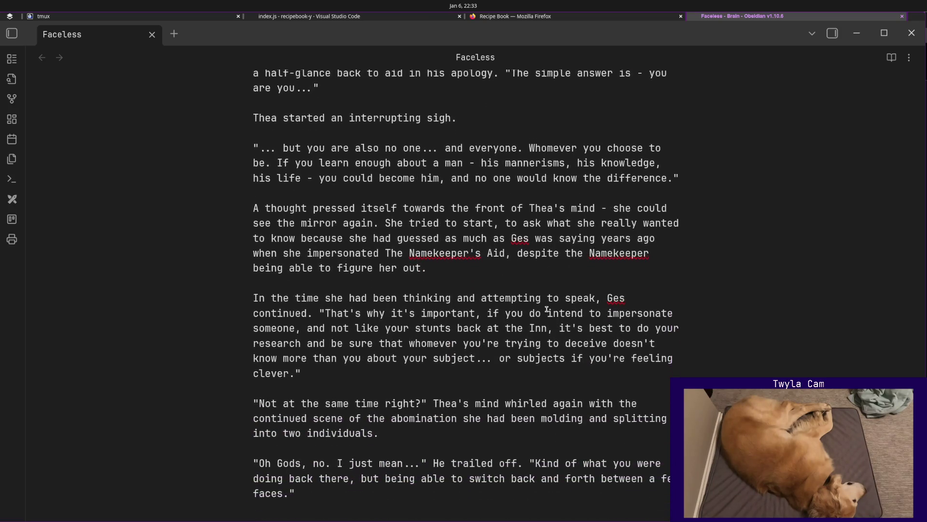
pyautogui.scroll(6, 547, 307)
pyautogui.scroll(8, 547, 308)
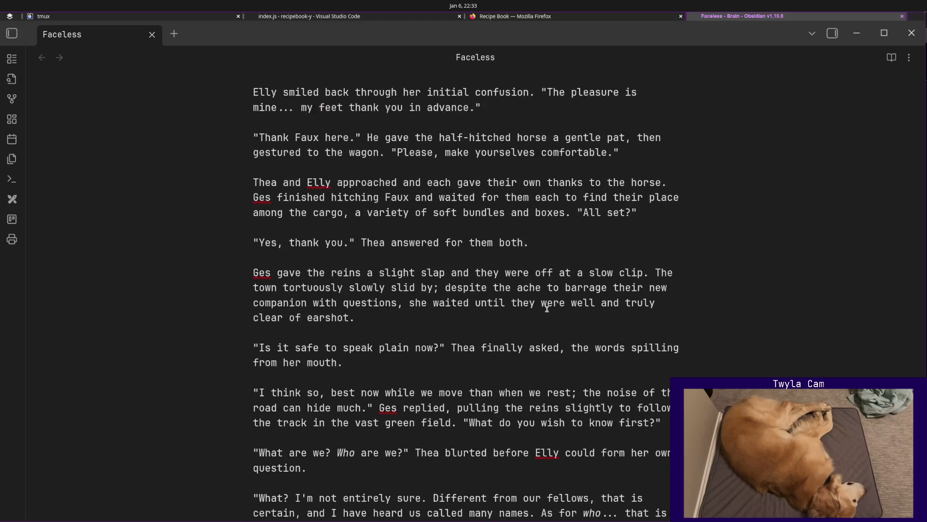
pyautogui.scroll(8, 547, 309)
pyautogui.scroll(5, 547, 309)
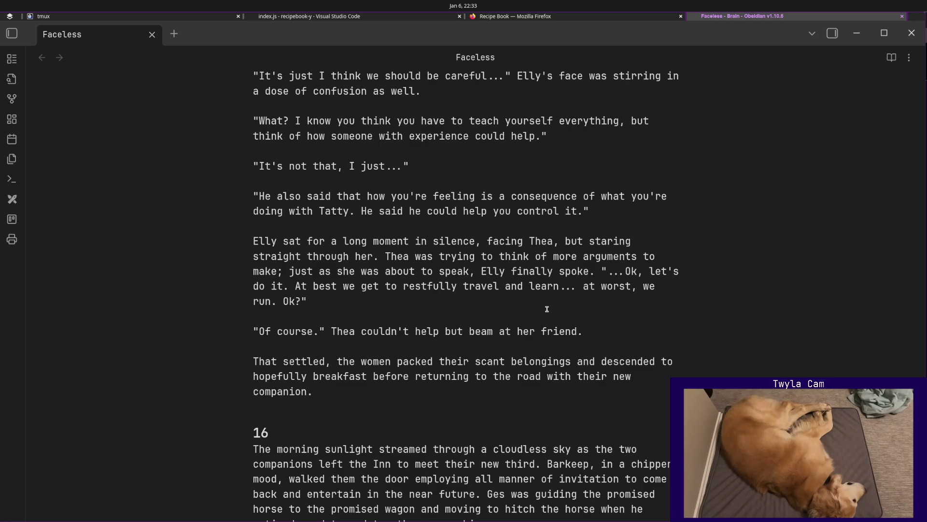
pyautogui.scroll(-1, 547, 309)
pyautogui.scroll(6, 547, 309)
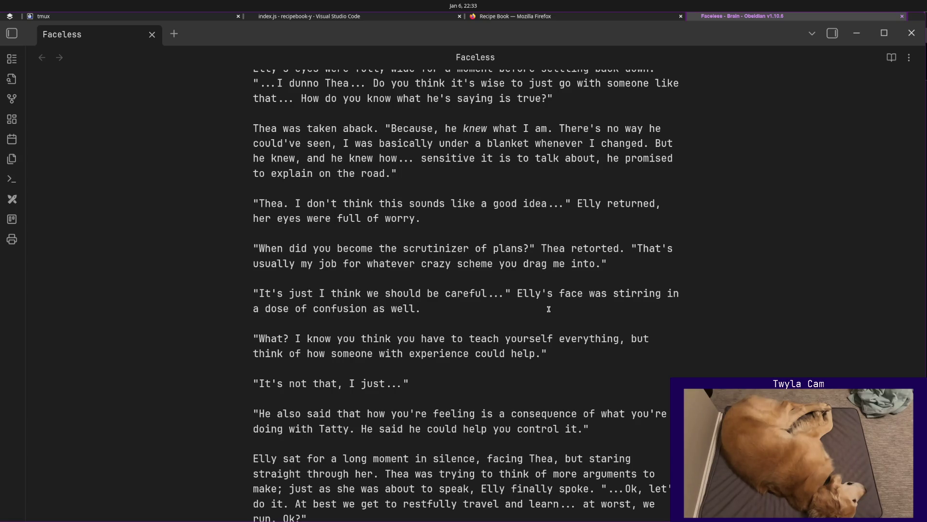
pyautogui.scroll(-3, 549, 308)
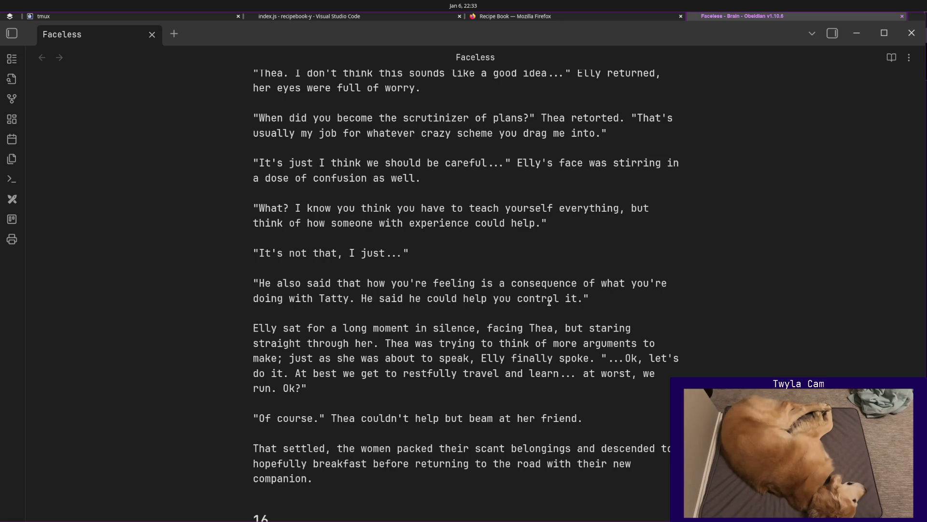
pyautogui.scroll(-3, 549, 301)
pyautogui.scroll(-3, 528, 359)
pyautogui.scroll(-3, 528, 360)
pyautogui.scroll(-1, 530, 360)
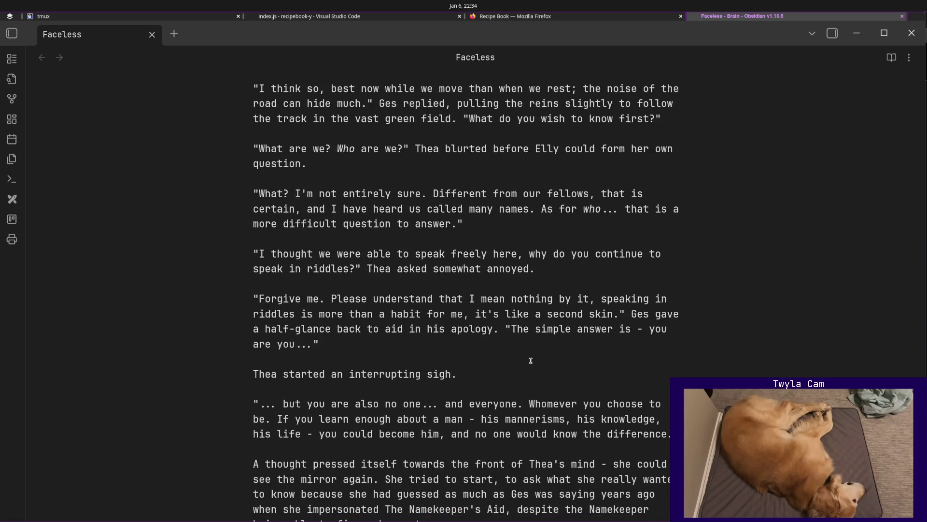
pyautogui.scroll(4, 531, 360)
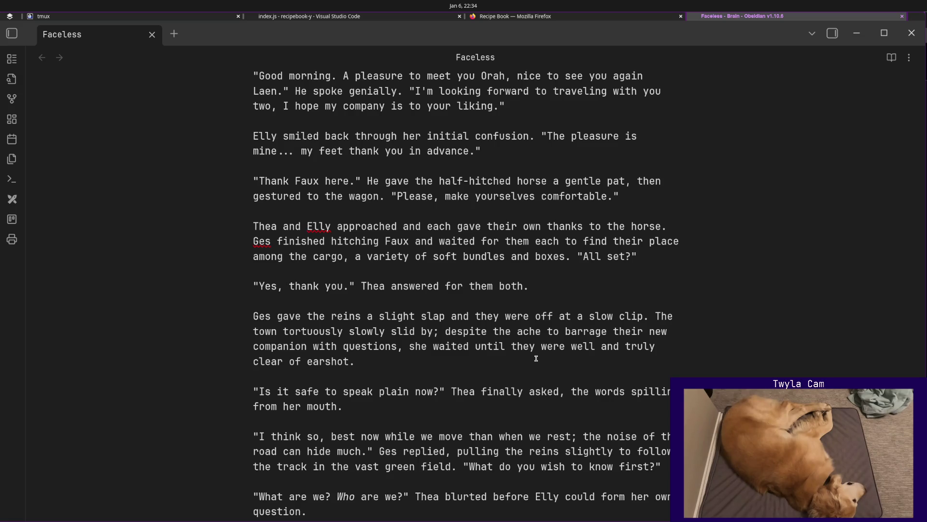
pyautogui.scroll(-2, 537, 357)
pyautogui.scroll(-2, 536, 358)
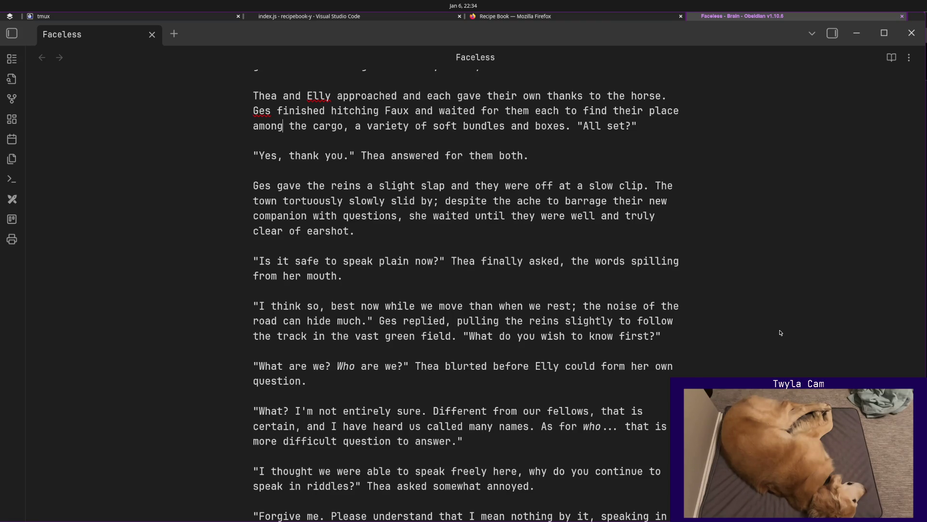
pyautogui.scroll(-3, 780, 333)
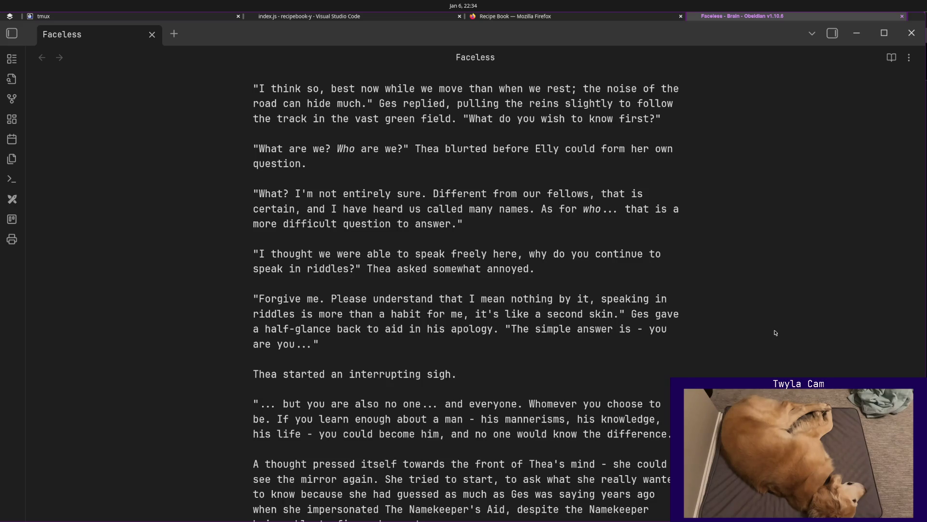
pyautogui.rightClick(775, 333)
pyautogui.click(702, 320)
pyautogui.scroll(-3, 703, 320)
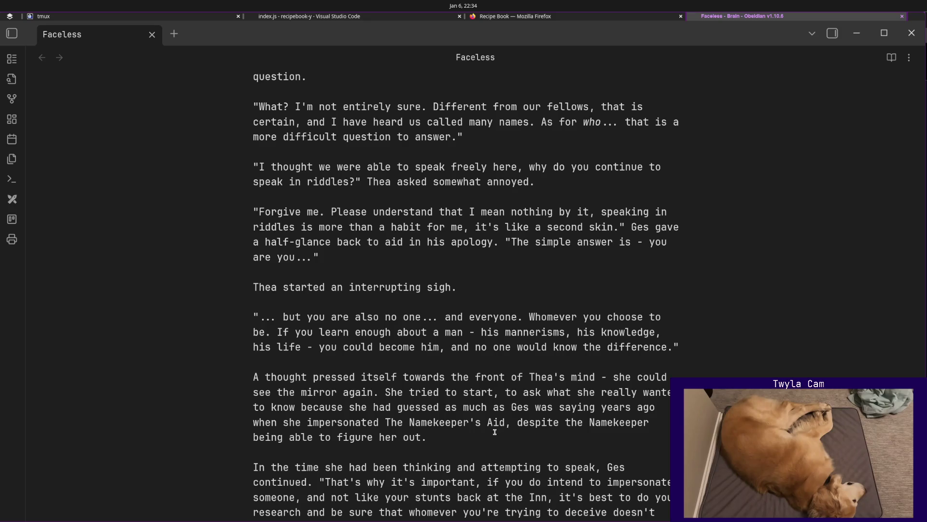
pyautogui.click(457, 436)
pyautogui.scroll(-3, 457, 436)
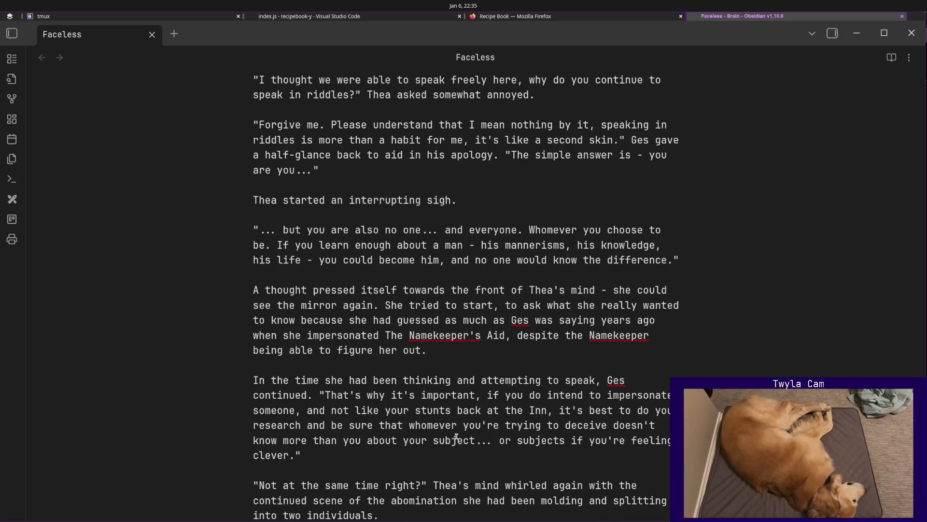
pyautogui.scroll(-3, 619, 337)
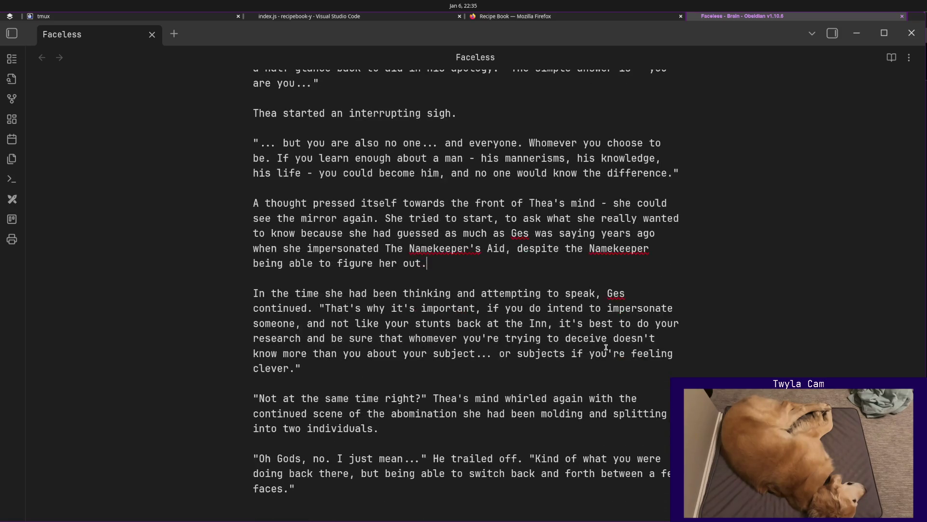
pyautogui.click(364, 492)
# Insert an inline-code & marker line and an empty line for new writing after Ges's "difference." answer.
pyautogui.click(686, 172)
pyautogui.press('Return')
pyautogui.press('Return')
pyautogui.write('"')
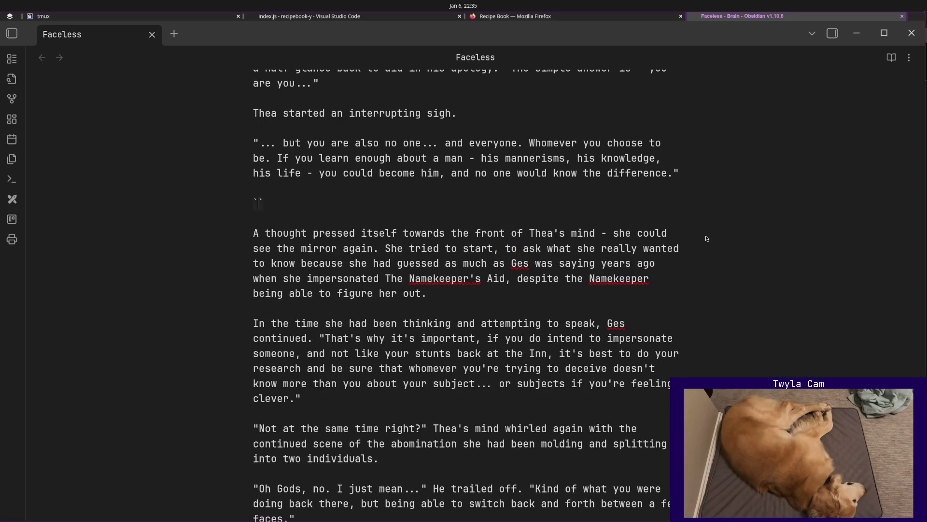
pyautogui.press('BackSpace')
pyautogui.press('Return')
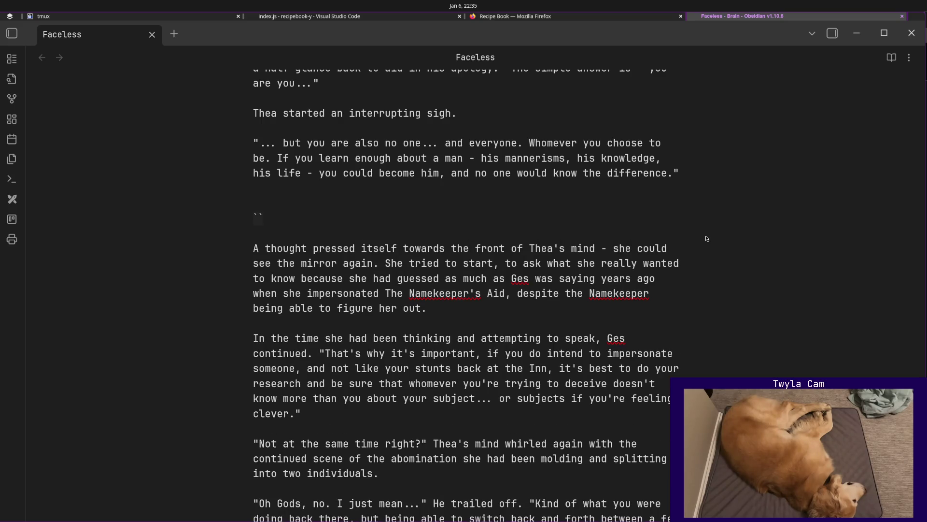
pyautogui.write('&')
pyautogui.press('Up')
pyautogui.press('Up')
pyautogui.press('Return')
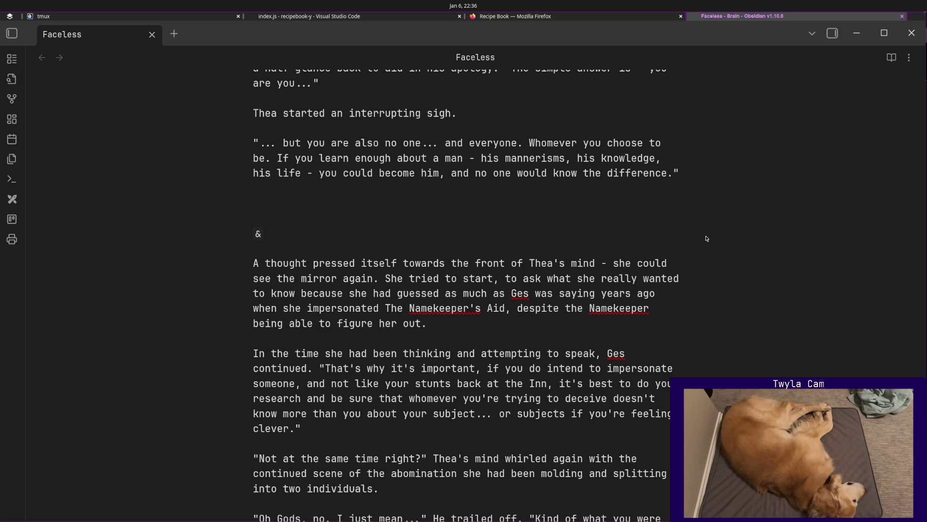
pyautogui.write('Thoroughly')
pyautogui.write('uneh')
# Write Thea's paragraph with *Thoroughly unhelpful* in italics, watching the green hills roll by, replacing "All" with "That was".
pyautogui.press('BackSpace')
pyautogui.press('BackSpace')
pyautogui.write('helpful')
pyautogui.press('Home')
pyautogui.write('*')
pyautogui.write('* Thea thought')
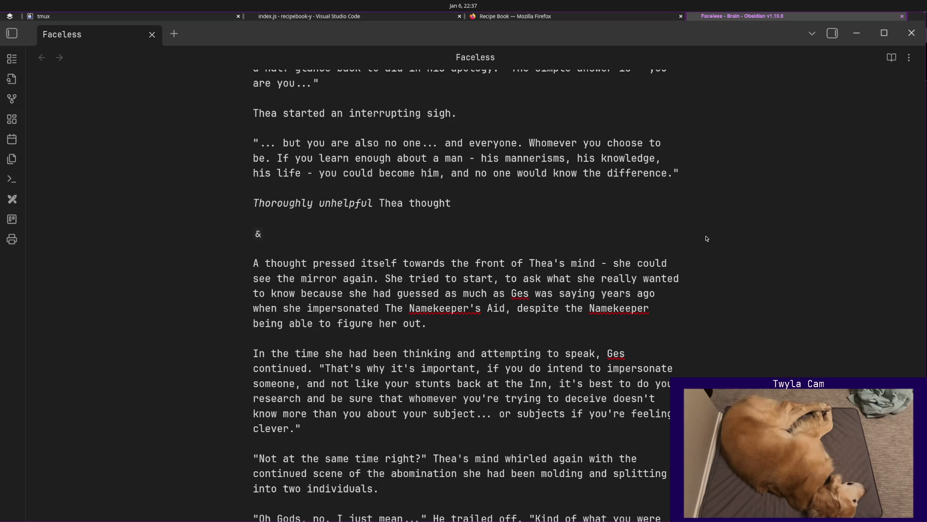
pyautogui.write(' ex')
pyautogui.write('asperated')
pyautogui.write('Shewatched the ')
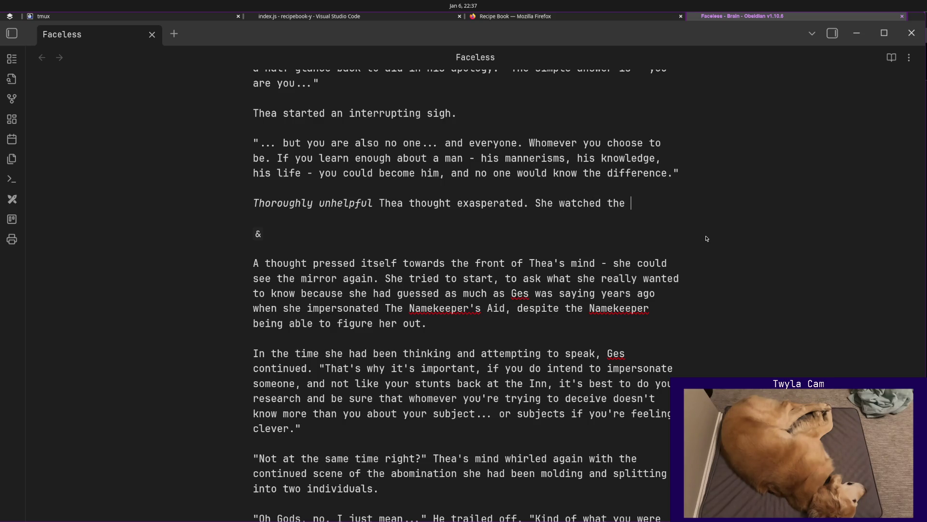
pyautogui.write('soft green hillsroll by.')
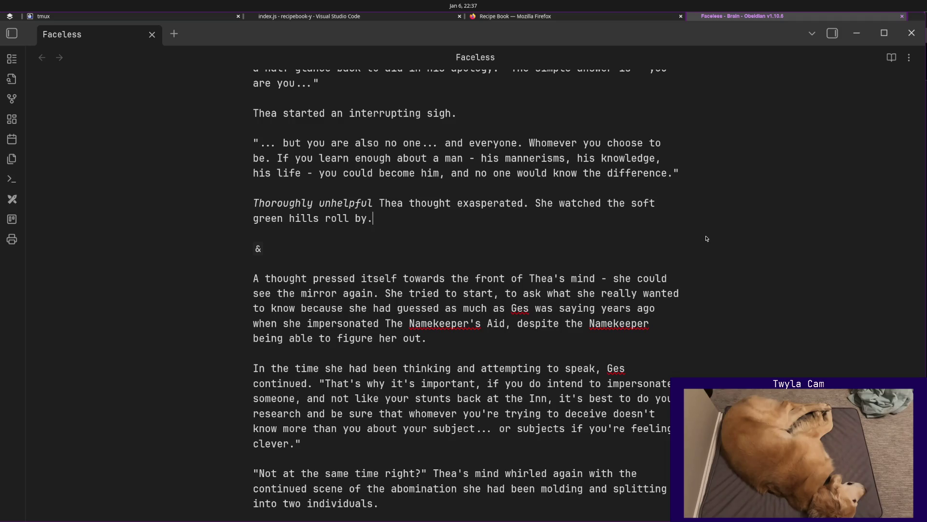
pyautogui.write('All')
pyautogui.press('BackSpace')
pyautogui.press('BackSpace')
pyautogui.press('BackSpace')
pyautogui.write('That was')
# Extend Ges's answer with the ill-fitting boots comparison ending "or, to hold onto one that fits nicely.".
pyautogui.press('Return')
pyautogui.write("It's quite freeing, ")
pyautogui.write('like')
pyautogui.hotkey('ctrl', 'BackSpace')
pyautogui.hotkey('ctrl', 'BackSpace')
pyautogui.write('. Think of it w')
pyautogui.press('BackSpace')
pyautogui.write('like being able to ')
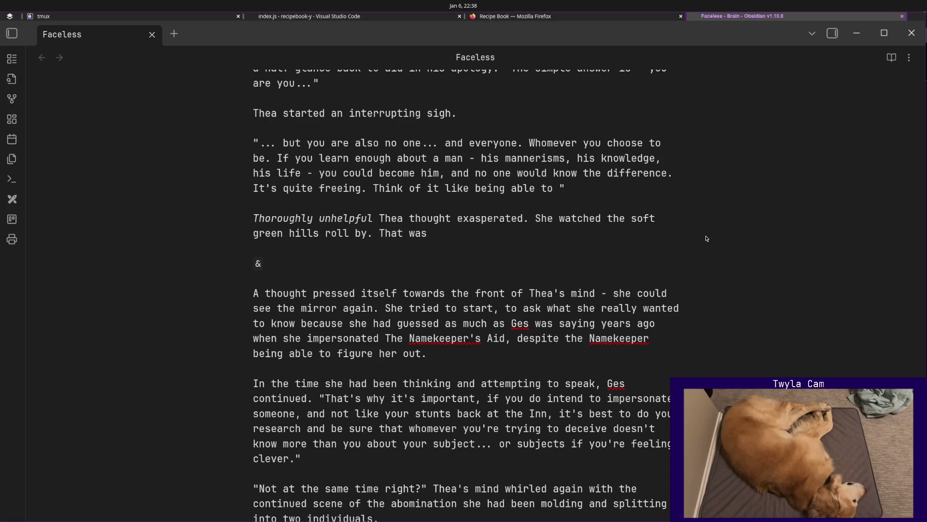
pyautogui.write('discard a face like a pair of ill -fitting')
pyautogui.press('BackSpace')
pyautogui.press('BackSpace')
pyautogui.press('BackSpace')
pyautogui.write('fitting boots.')
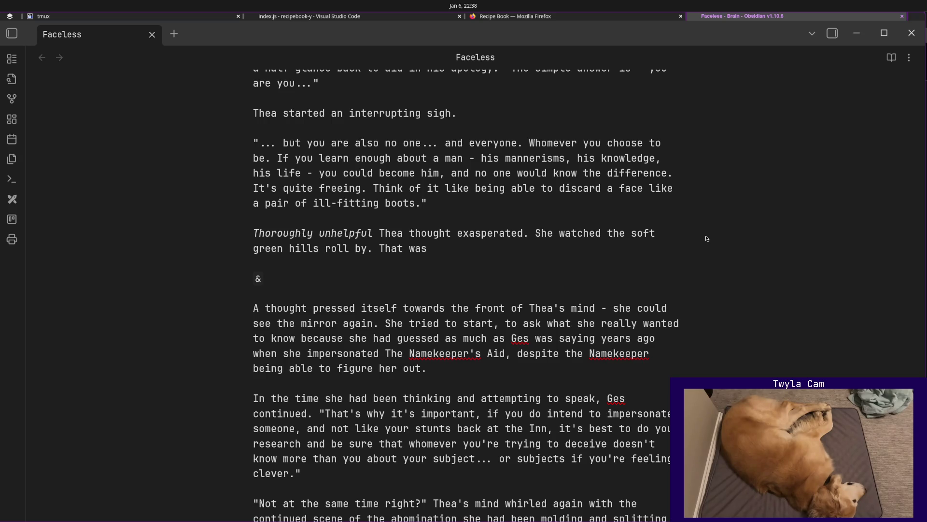
pyautogui.press('BackSpace')
pyautogui.write('; or, to hold onto ')
pyautogui.write('one that fits nicely.')
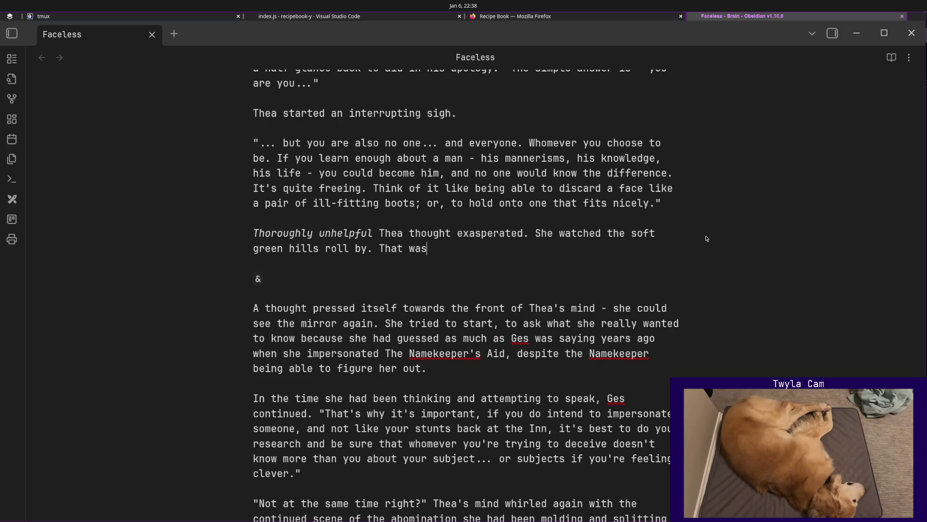
# Delete Thea's unfinished reaction paragraph.
pyautogui.hotkey('shift', 'Up')
pyautogui.hotkey('shift', 'Home')
pyautogui.press('BackSpace')
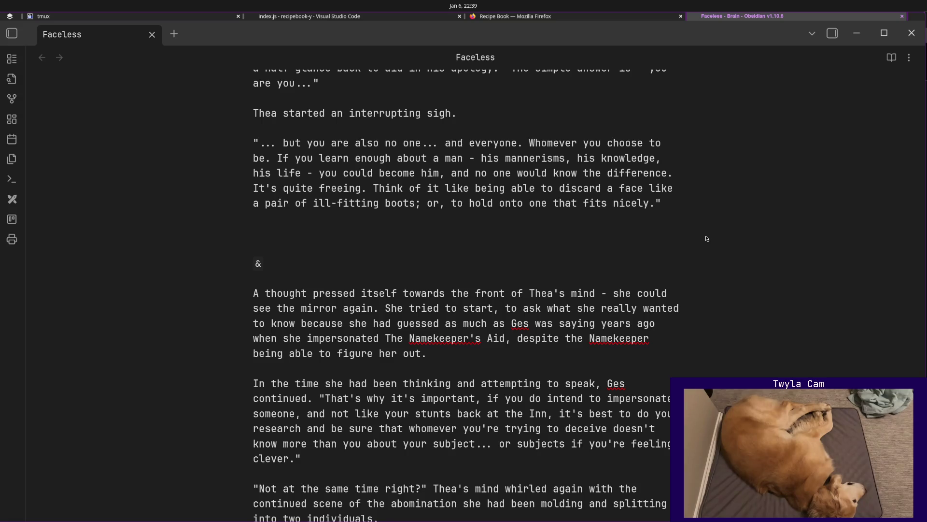
pyautogui.write('"That')
pyautogui.write('susp')
# Write Thea's reply "That sounds... Awful like it would be easy to lose yourself." and start a quoted "You're not understanding" line below.
pyautogui.press('BackSpace')
pyautogui.press('BackSpace')
pyautogui.press('BackSpace')
pyautogui.write('ounds..')
pyautogui.write('.')
pyautogui.press('Right')
pyautogui.write('*')
pyautogui.press('BackSpace')
pyautogui.write('*Awful')
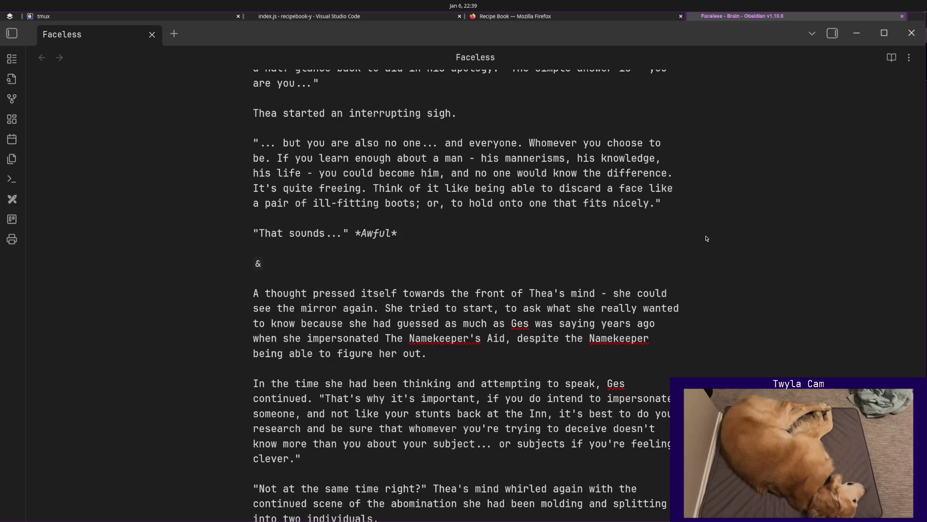
pyautogui.write('* ')
pyautogui.write('"')
pyautogui.write('like itw ')
pyautogui.write('du')
pyautogui.press('BackSpace')
pyautogui.press('BackSpace')
pyautogui.press('BackSpace')
pyautogui.press('BackSpace')
pyautogui.write('would be ')
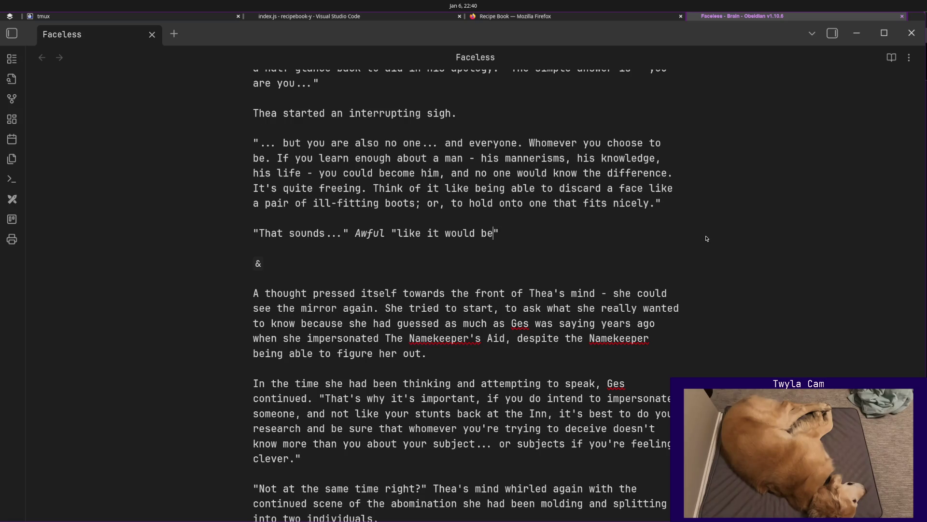
pyautogui.write('easy to lo')
pyautogui.write('se yourself.')
pyautogui.press('Return')
pyautogui.press('Return')
pyautogui.write('You')
pyautogui.press('BackSpace')
pyautogui.press('BackSpace')
pyautogui.press('BackSpace')
pyautogui.write('"You\'re not understanding')
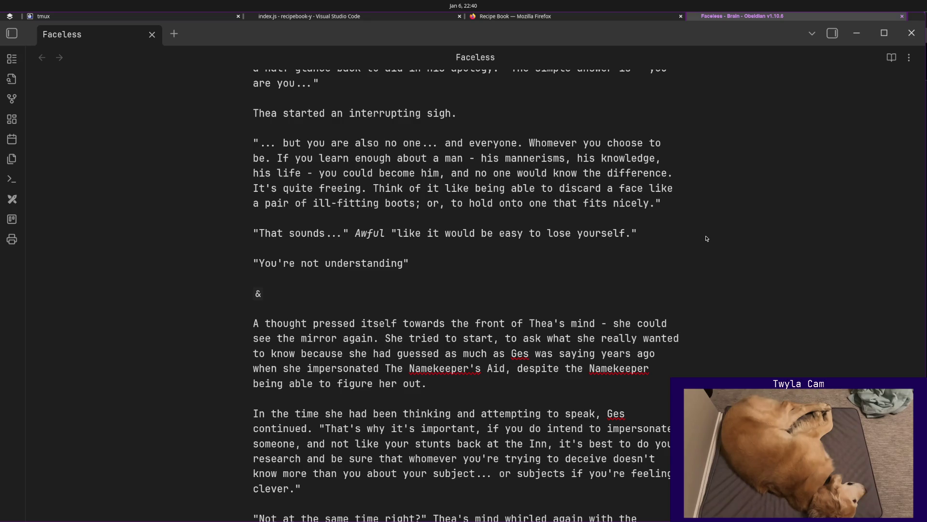
pyautogui.write(', you are who')
pyautogui.write(' you choose to be')
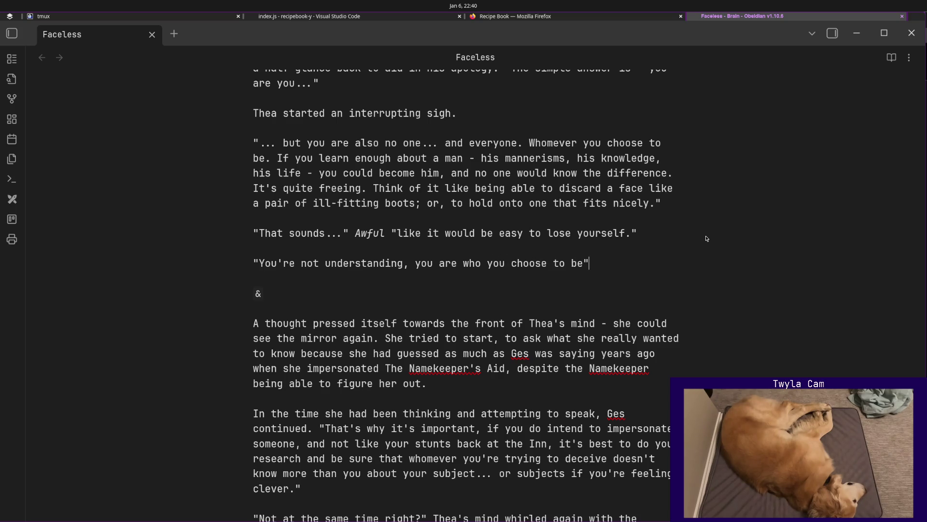
pyautogui.write("`I can'thelp but")
pyautogui.write(' add the ')
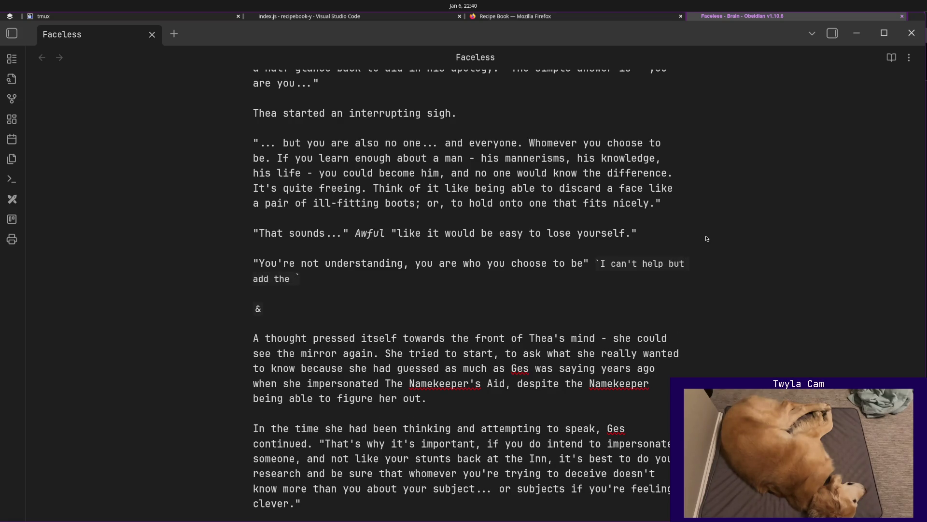
pyautogui.write('line')
pyautogui.write(' from the L')
pyautogui.write('Iron Giant :D')
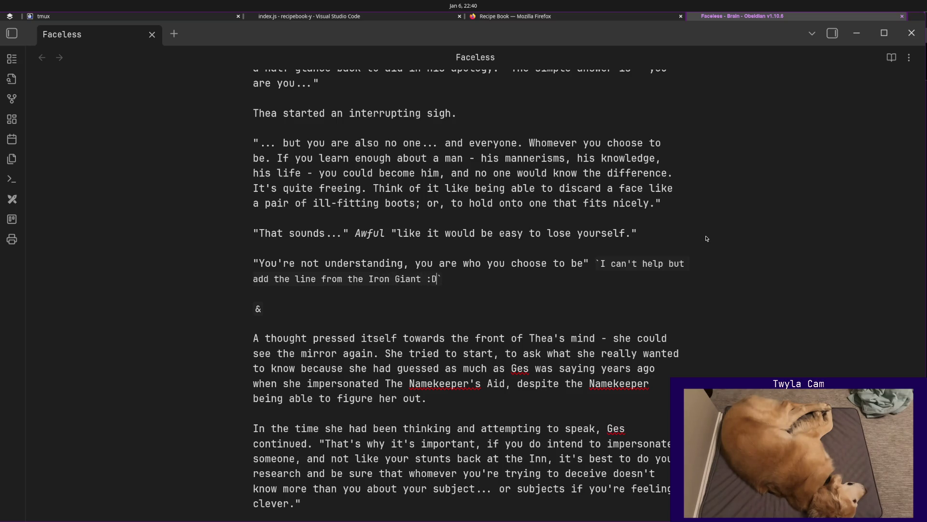
# Remove the Iron Giant aside after "choose to be", end Ges's line with a period, and start Thea's reply paragraph.
pyautogui.hotkey('shift', 'Up')
pyautogui.hotkey('shift', 'Right')
pyautogui.hotkey('shift', 'Right')
pyautogui.hotkey('shift', 'Right')
pyautogui.hotkey('shift', 'Right')
pyautogui.hotkey('shift', 'Right')
pyautogui.hotkey('shift', 'Right')
pyautogui.hotkey('shift', 'Right')
pyautogui.hotkey('shift', 'Right')
pyautogui.hotkey('shift', 'Right')
pyautogui.hotkey('shift', 'Right')
pyautogui.hotkey('shift', 'Right')
pyautogui.press('BackSpace')
pyautogui.press('Left')
pyautogui.write('.')
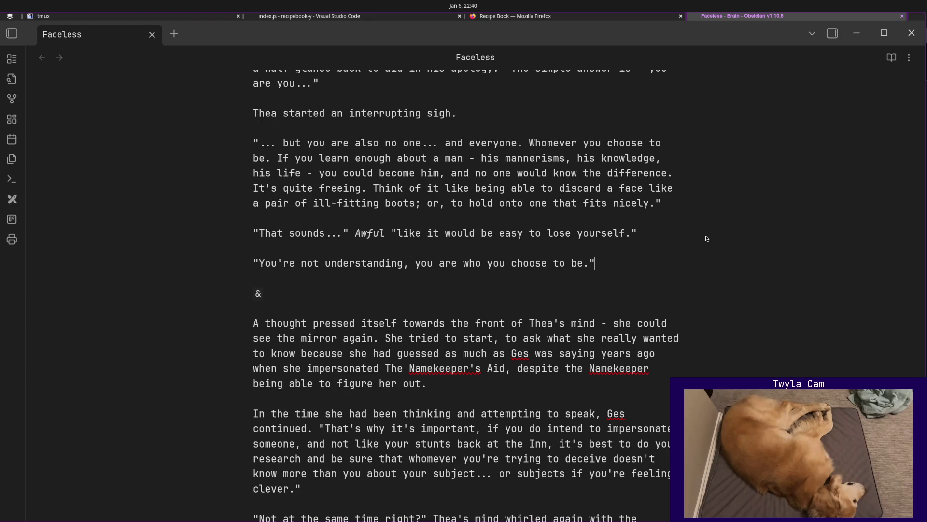
pyautogui.press('Return')
pyautogui.press('Return')
pyautogui.write('"But what if I don\'t want to choose.')
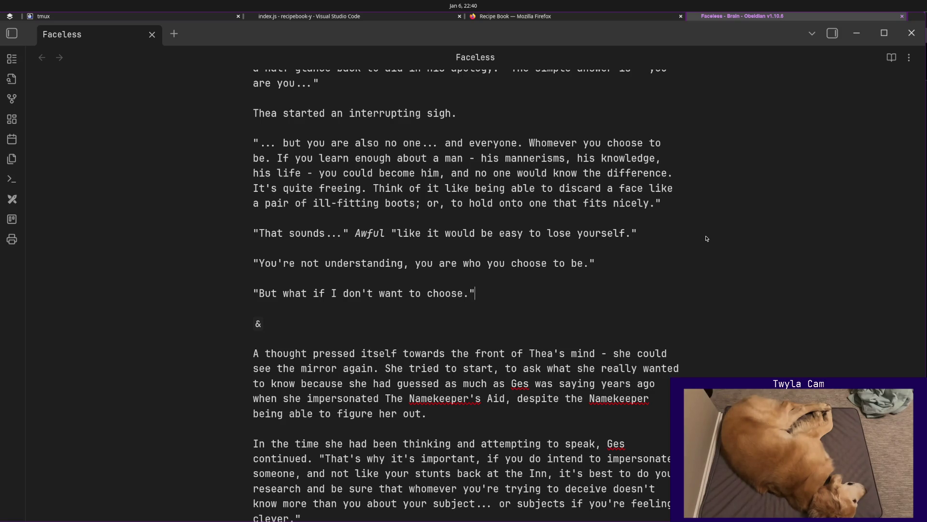
pyautogui.write(' What if I want to ')
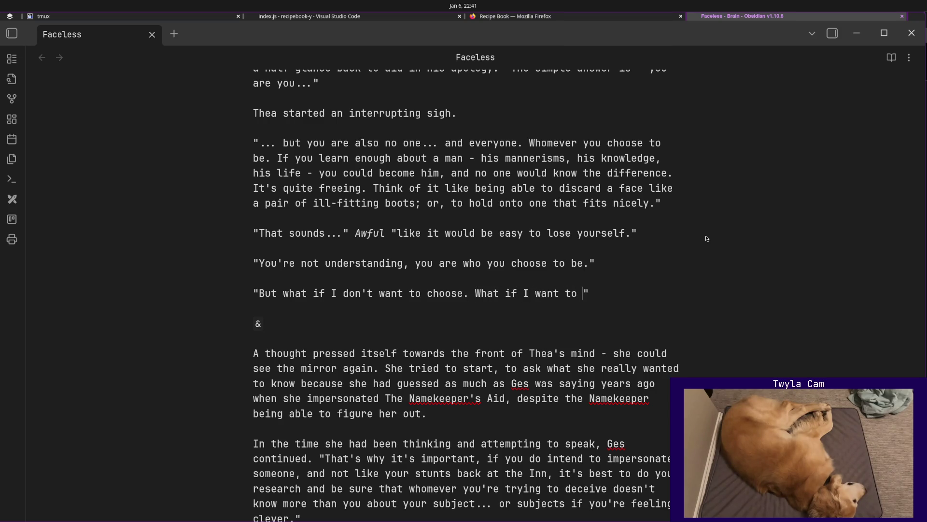
pyautogui.write('*know*')
# Write Thea's line "What if I want to *know*?" and begin Ges's answer "Then you're".
pyautogui.press('Right')
pyautogui.write('.')
pyautogui.press('Left')
pyautogui.press('Left')
pyautogui.write('?')
pyautogui.press('End')
pyautogui.press('BackSpace')
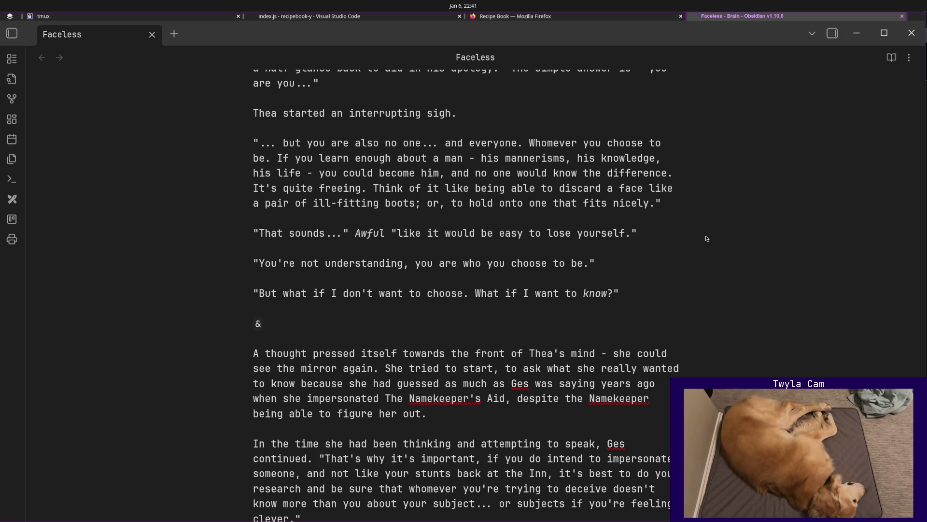
pyautogui.press('Return')
pyautogui.press('Return')
pyautogui.write('"Then you\'re')
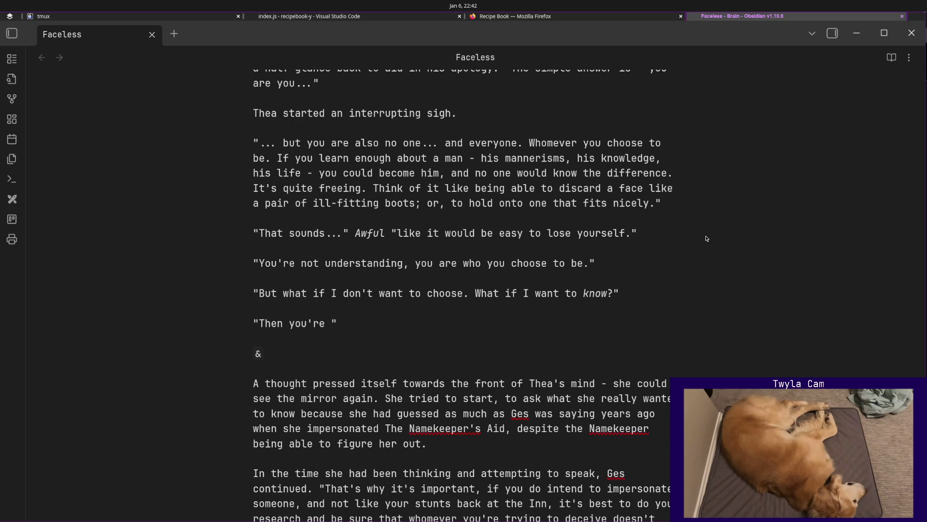
pyautogui.write('doing the right thing?')
# Finish "Then you're doing the right thing." with Ges gesturing at the wilderness and "By being out here.".
pyautogui.press('BackSpace')
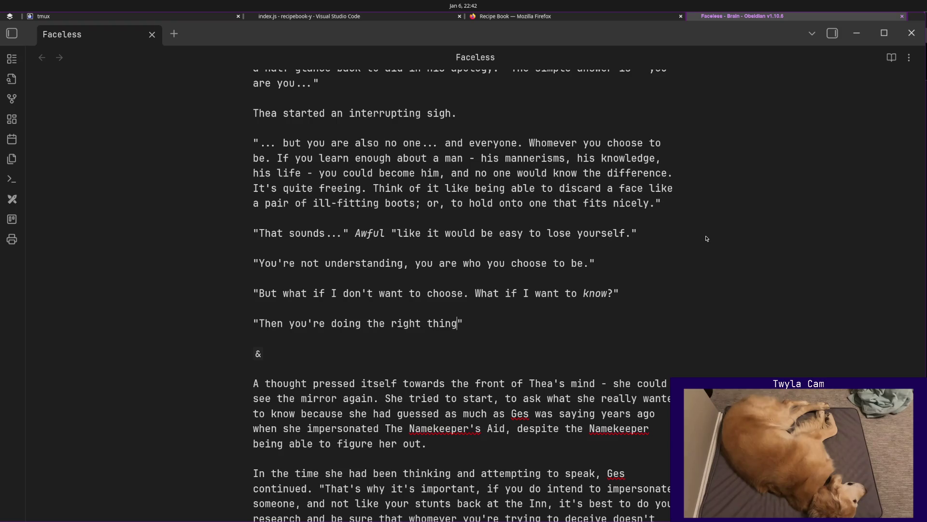
pyautogui.write('.')
pyautogui.press('BackSpace')
pyautogui.press('BackSpace')
pyautogui.write('he gestured to the')
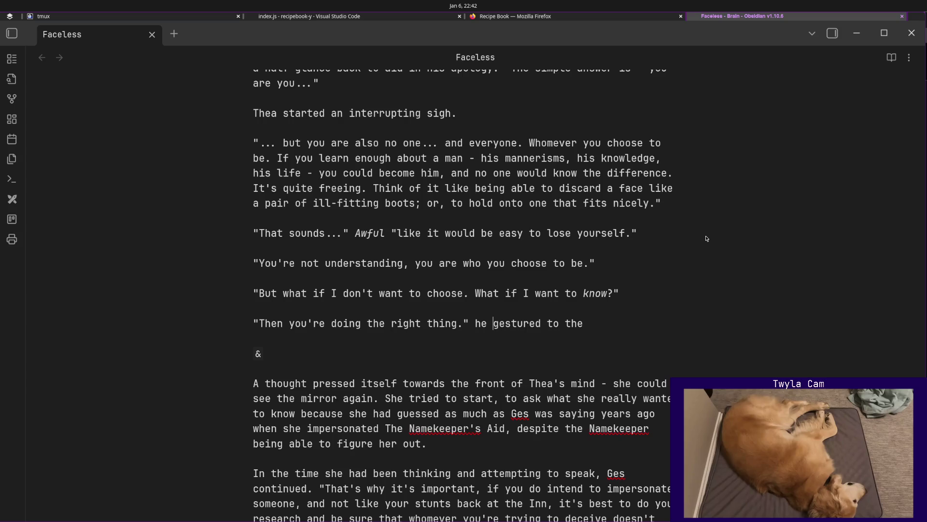
pyautogui.press('Delete')
pyautogui.write('H')
pyautogui.press('End')
pyautogui.write('wilderness slowly passing by')
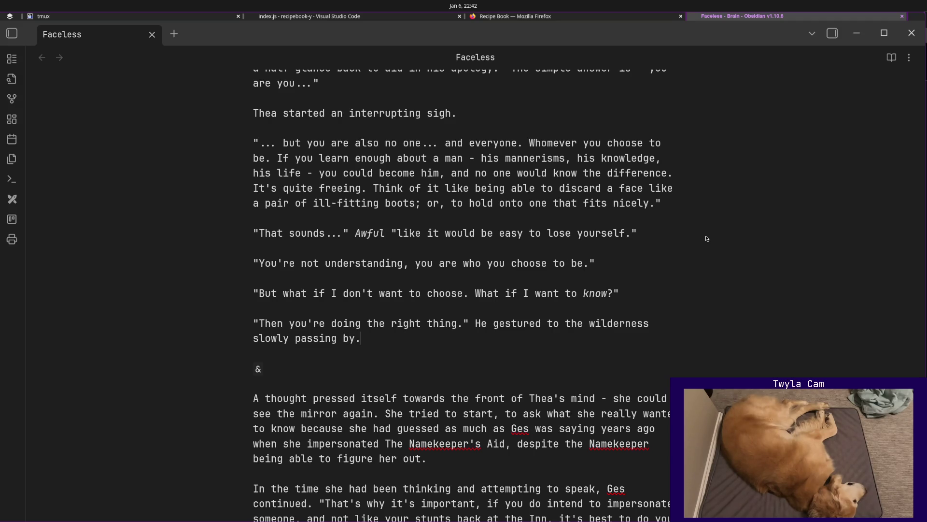
pyautogui.press('Return')
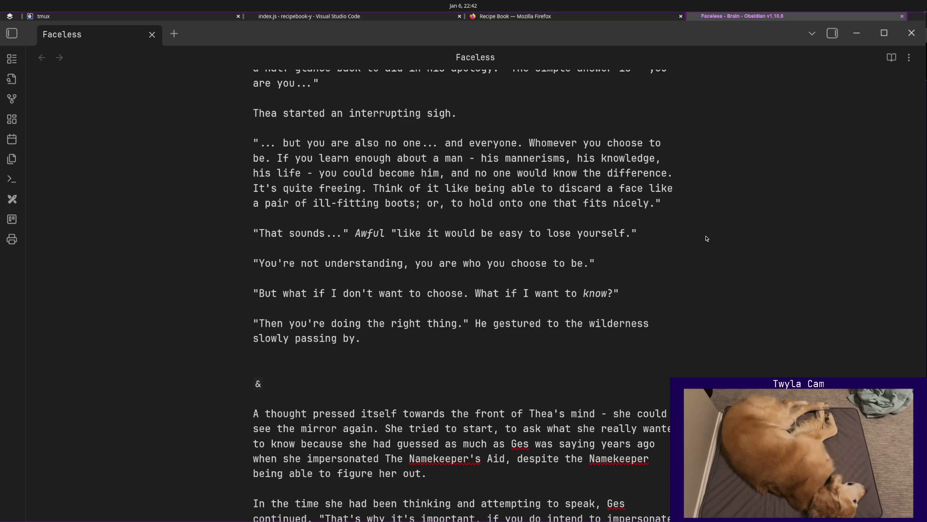
pyautogui.press('BackSpace')
pyautogui.write('"By being out here.')
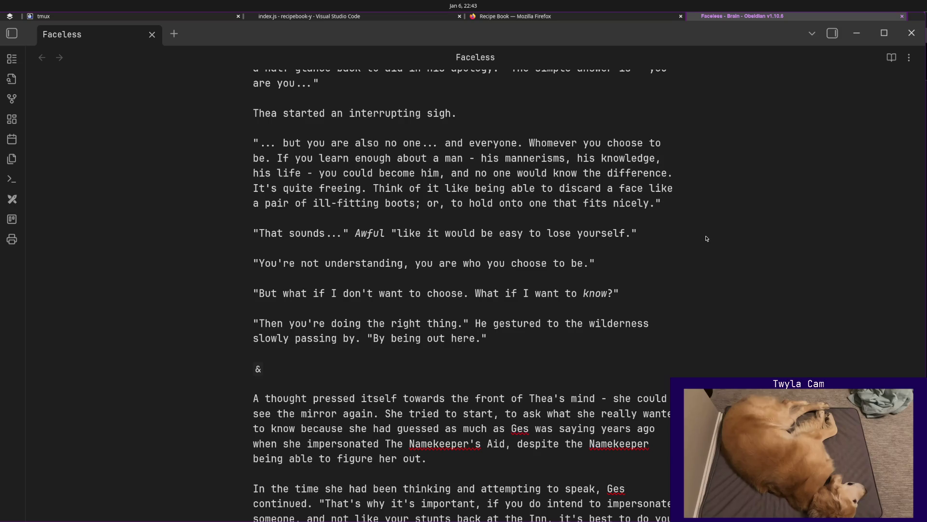
pyautogui.write('Doing the foolish thing')
# Add "Doing the foolish things you're doing with your friend." before the closing quote.
pyautogui.press('BackSpace')
pyautogui.write("s you're doing with youn")
pyautogui.press('BackSpace')
pyautogui.write('r friend.')
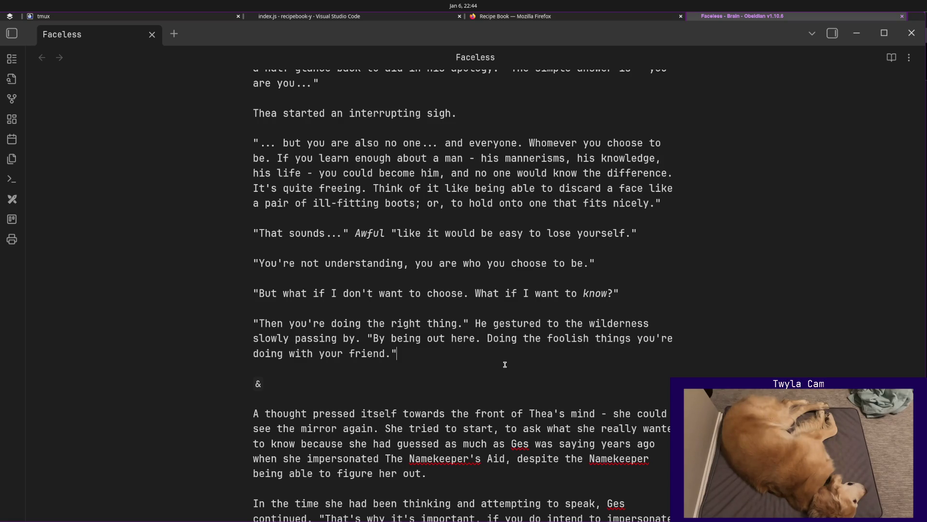
# Add "By being willing to speak with me." inside Ges's quote, fixing the spelling of being.
pyautogui.press('Left')
pyautogui.write('By ')
pyautogui.write('begin')
pyautogui.press('BackSpace')
pyautogui.press('BackSpace')
pyautogui.press('BackSpace')
pyautogui.write('ign wi')
pyautogui.press('BackSpace')
pyautogui.press('BackSpace')
pyautogui.press('BackSpace')
pyautogui.press('BackSpace')
pyautogui.press('BackSpace')
pyautogui.write('ng willing to ')
pyautogui.write('talk')
pyautogui.press('BackSpace')
pyautogui.press('BackSpace')
pyautogui.press('BackSpace')
pyautogui.write('speak with me')
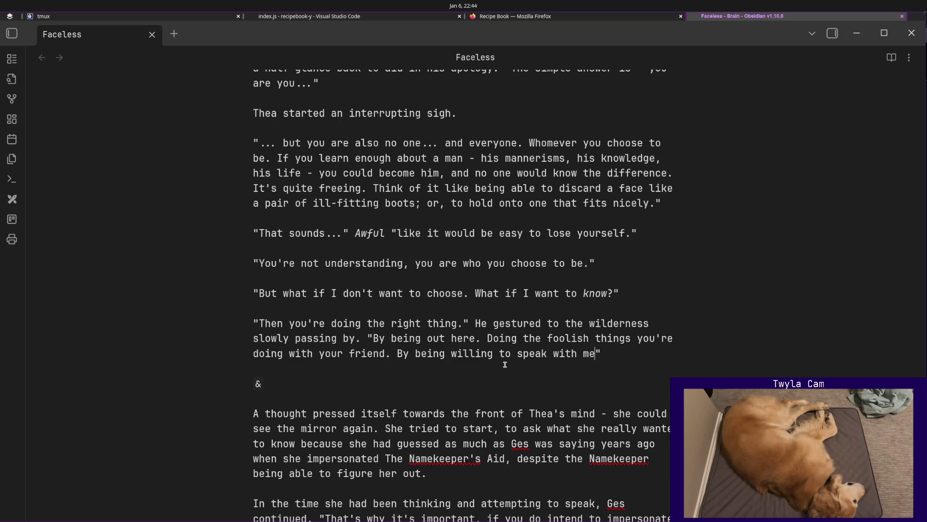
pyautogui.write('.')
pyautogui.press('BackSpace')
pyautogui.write("I'm assuming that you're")
# Draft the coaching sentence with "you'd probably", a dash after "at", dropping "at least that".
pyautogui.press('BackSpace')
pyautogui.press('BackSpace')
pyautogui.write('d l')
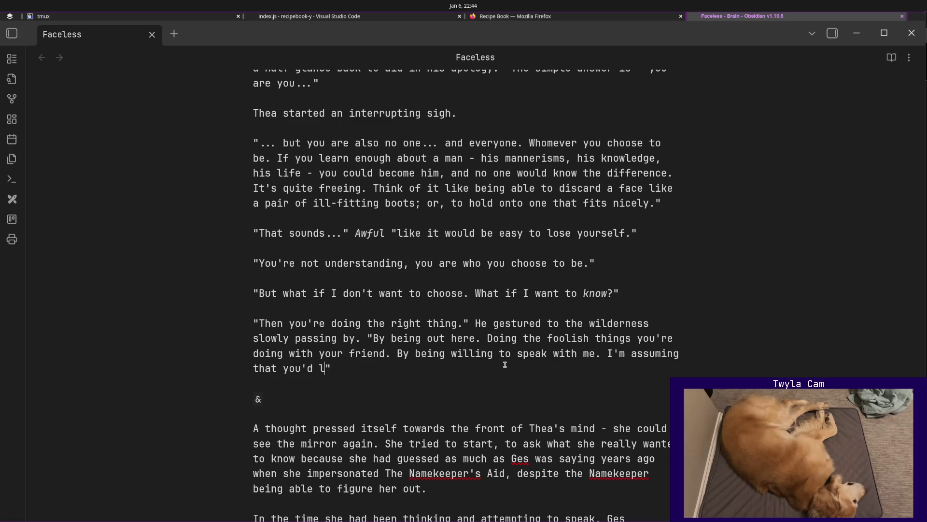
pyautogui.write('probably to')
pyautogui.hotkey('ctrl', 'BackSpace')
pyautogui.hotkey('ctrl', 'BackSpace')
pyautogui.write('probably like some ')
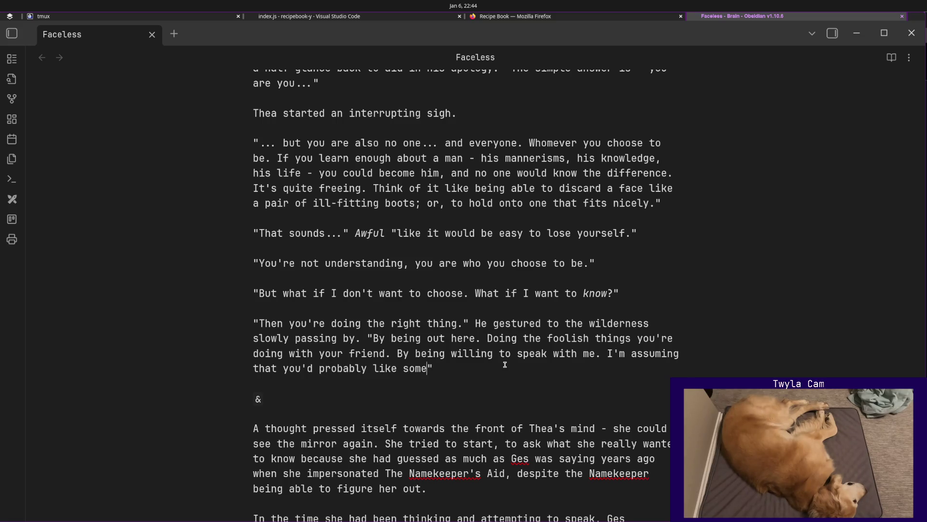
pyautogui.write('coaching')
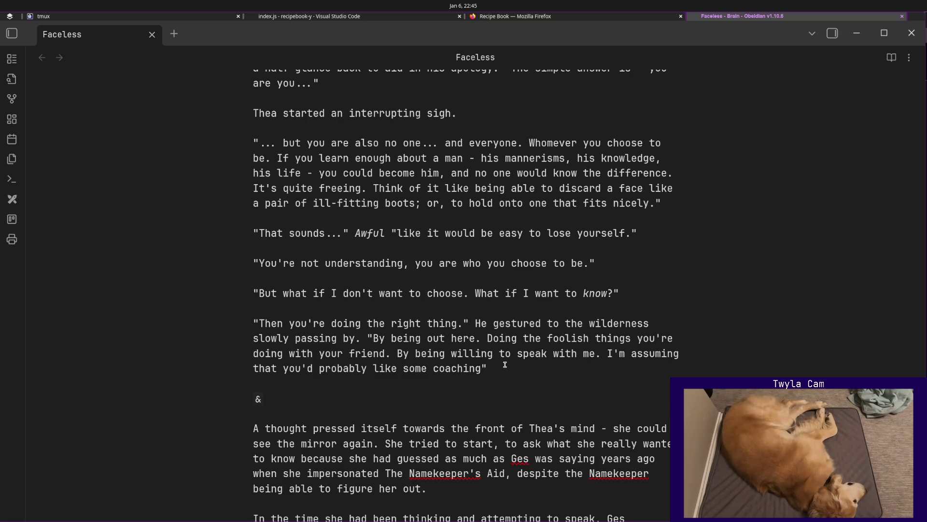
pyautogui.write(', at lea')
pyautogui.press('BackSpace')
pyautogui.press('BackSpace')
pyautogui.press('BackSpace')
pyautogui.press('BackSpace')
pyautogui.press('BackSpace')
pyautogui.press('BackSpace')
pyautogui.write('- at least')
pyautogui.write('that')
pyautogui.hotkey('ctrl', 'BackSpace')
pyautogui.hotkey('ctrl', 'BackSpace')
pyautogui.hotkey('ctrl', 'BackSpace')
pyautogui.hotkey('ctrl', 'BackSpace')
pyautogui.press('BackSpace')
pyautogui.write('.')
# Cut the reply back to end "By being willing to speak with me.", removing the coaching sentence.
pyautogui.hotkey('shift', 'Home')
pyautogui.hotkey('ctrl', 'shift', 'Left')
pyautogui.hotkey('shift', 'Left')
pyautogui.hotkey('shift', 'Left')
pyautogui.hotkey('shift', 'Left')
pyautogui.hotkey('shift', 'Left')
pyautogui.write('By accepting ')
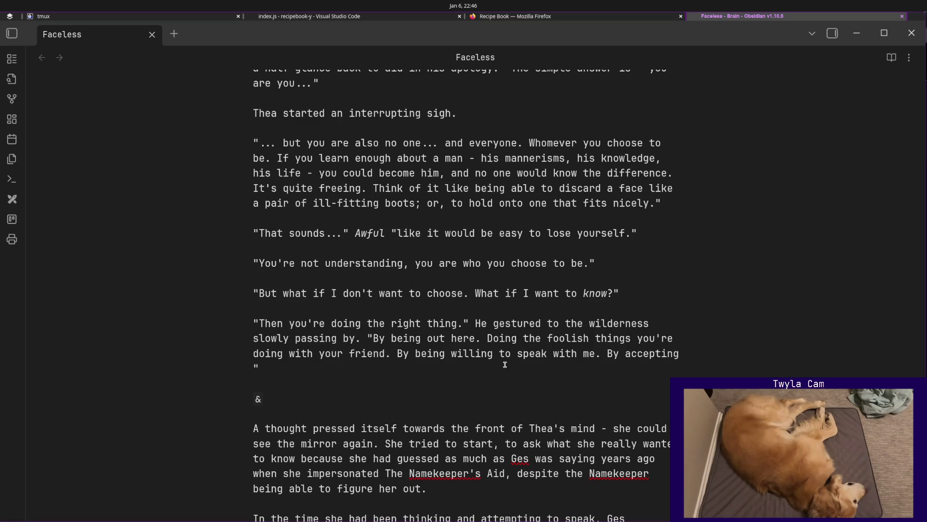
pyautogui.write('my offer')
pyautogui.write(' for coaching')
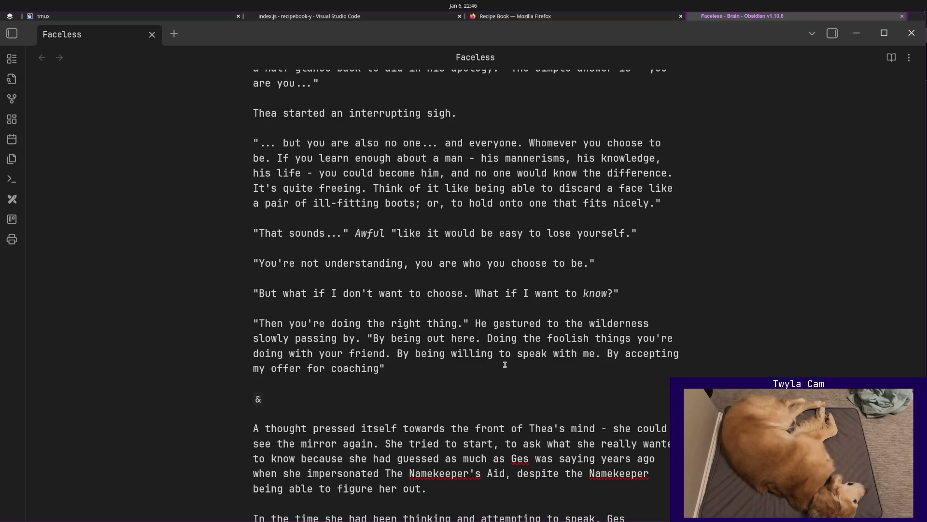
pyautogui.write(". You're")
pyautogui.press('BackSpace')
pyautogui.press('BackSpace')
pyautogui.press('BackSpace')
pyautogui.press('BackSpace')
pyautogui.press('BackSpace')
pyautogui.press('BackSpace')
pyautogui.press('BackSpace')
pyautogui.press('BackSpace')
pyautogui.hotkey('ctrl', 'shift', 'Left')
pyautogui.hotkey('ctrl', 'shift', 'Left')
pyautogui.hotkey('ctrl', 'shift', 'Left')
pyautogui.hotkey('ctrl', 'shift', 'Left')
pyautogui.hotkey('ctrl', 'shift', 'Left')
pyautogui.hotkey('ctrl', 'shift', 'Left')
pyautogui.hotkey('ctrl', 'shift', 'Left')
pyautogui.press('BackSpace')
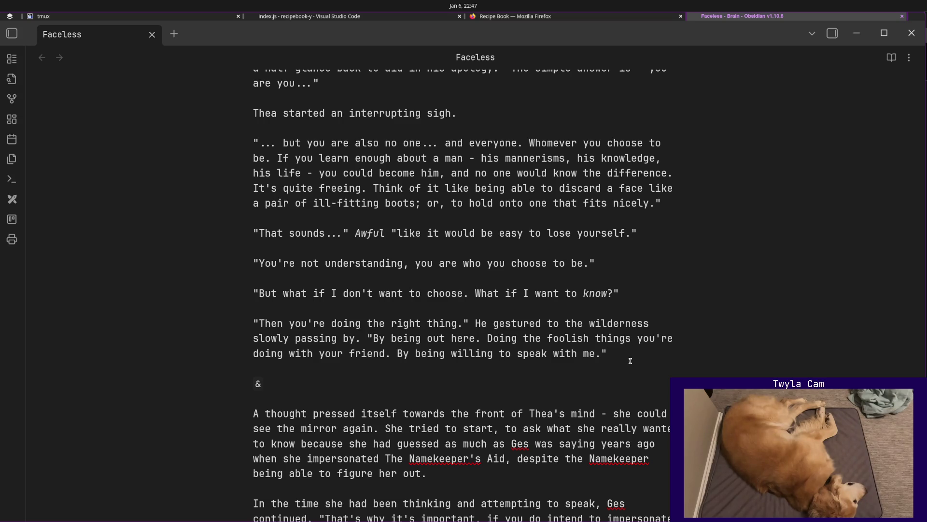
pyautogui.scroll(5, 629, 360)
pyautogui.scroll(5, 629, 360)
pyautogui.scroll(5, 632, 363)
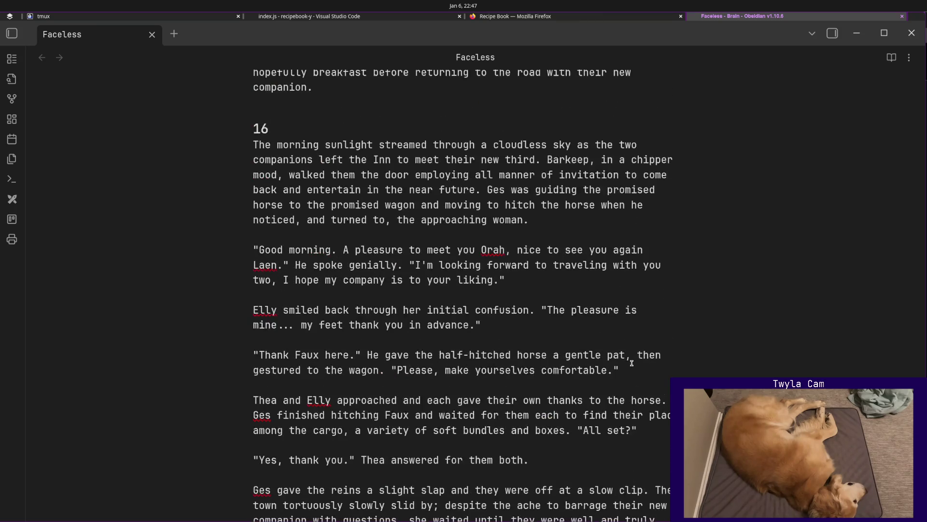
pyautogui.scroll(3, 631, 363)
pyautogui.scroll(2, 631, 362)
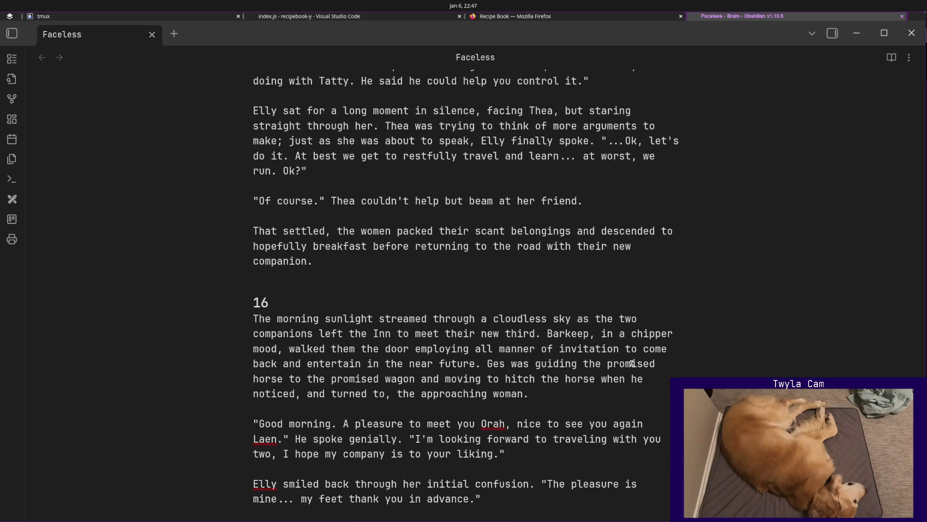
pyautogui.scroll(7, 631, 363)
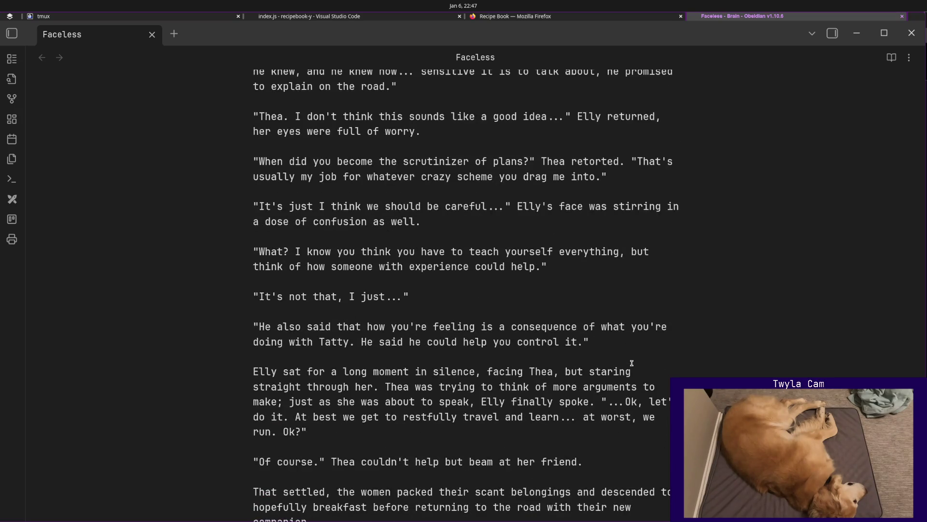
pyautogui.scroll(7, 632, 363)
pyautogui.scroll(8, 632, 363)
pyautogui.scroll(8, 633, 363)
pyautogui.scroll(9, 634, 365)
pyautogui.scroll(1, 634, 363)
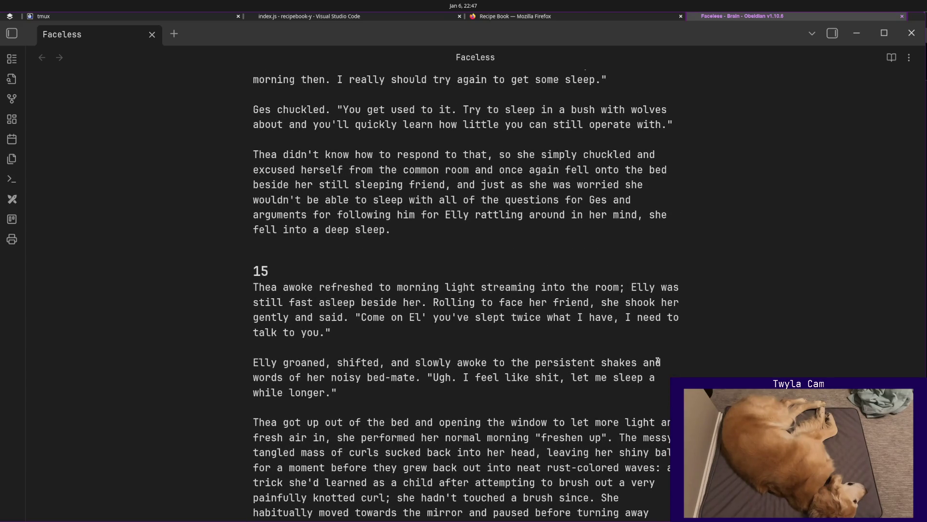
pyautogui.scroll(2, 658, 362)
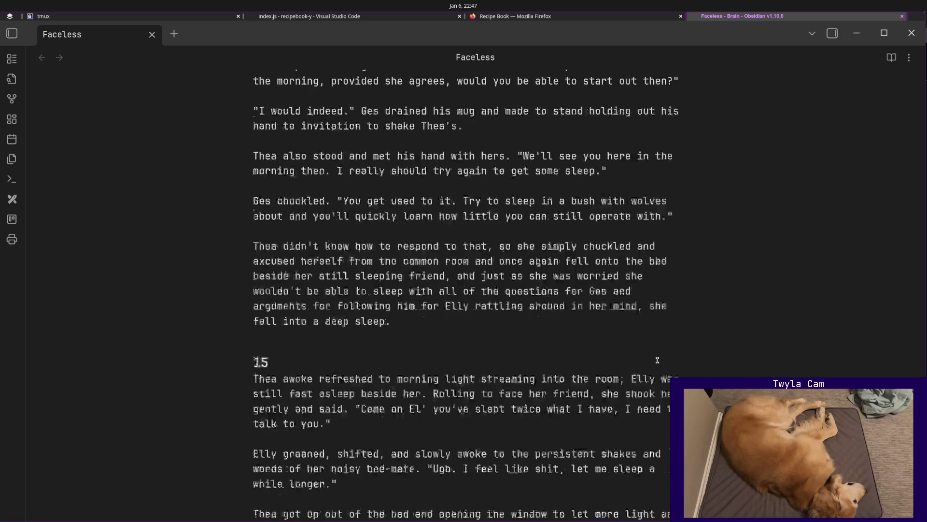
pyautogui.scroll(6, 657, 361)
pyautogui.scroll(1, 658, 360)
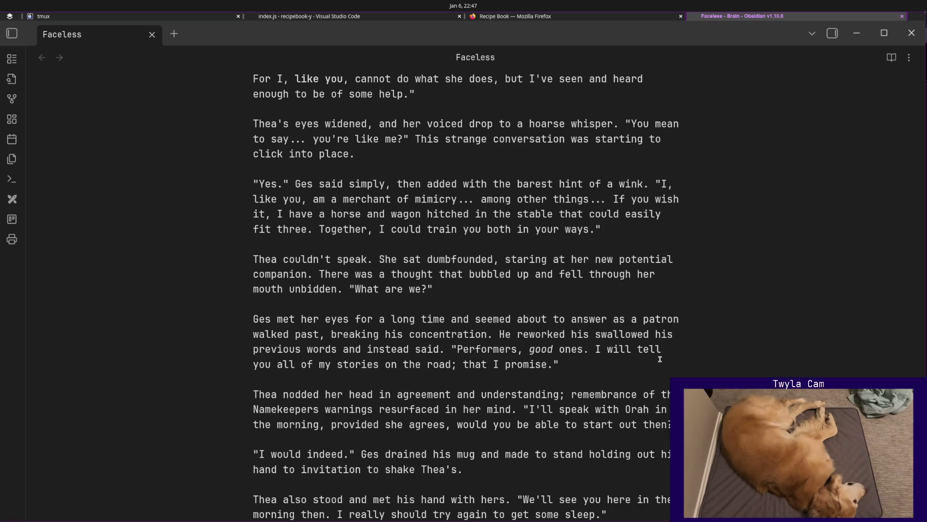
pyautogui.scroll(-2, 659, 359)
pyautogui.scroll(-3, 660, 358)
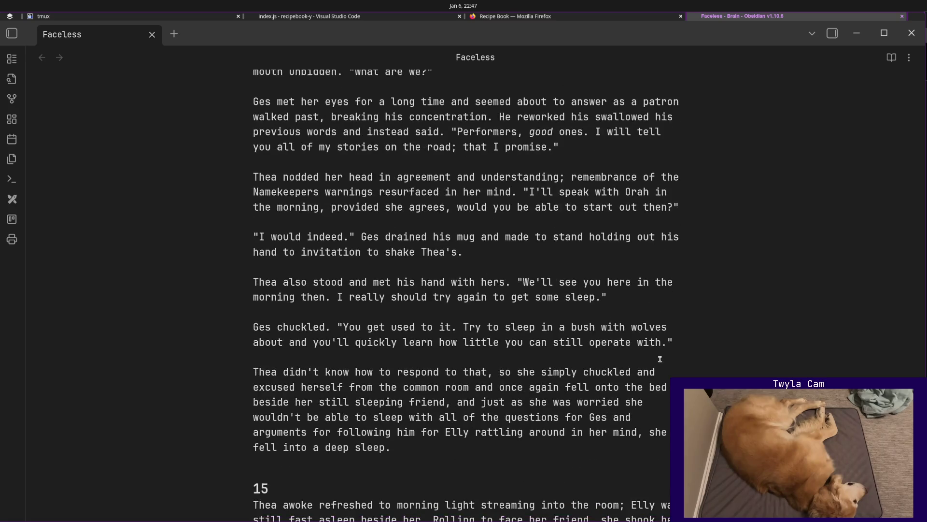
pyautogui.scroll(-3, 660, 358)
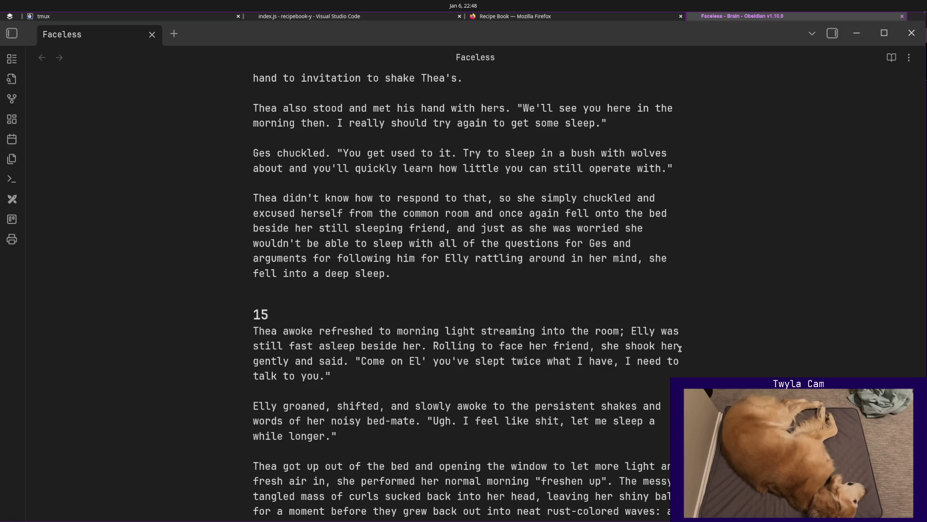
pyautogui.scroll(-4, 680, 350)
pyautogui.scroll(-5, 579, 341)
pyautogui.scroll(-3, 534, 330)
pyautogui.scroll(-4, 534, 330)
pyautogui.scroll(-4, 536, 323)
pyautogui.scroll(-3, 538, 316)
pyautogui.scroll(-3, 538, 316)
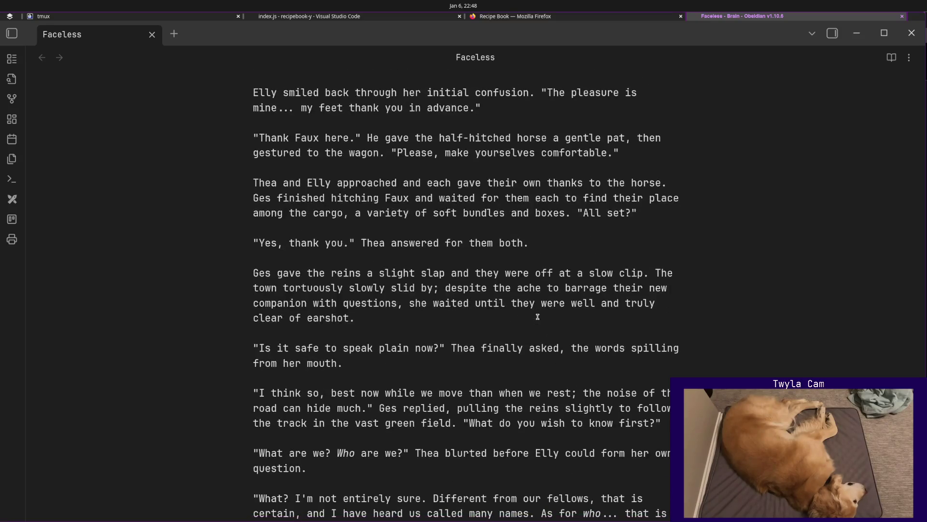
pyautogui.scroll(-2, 538, 316)
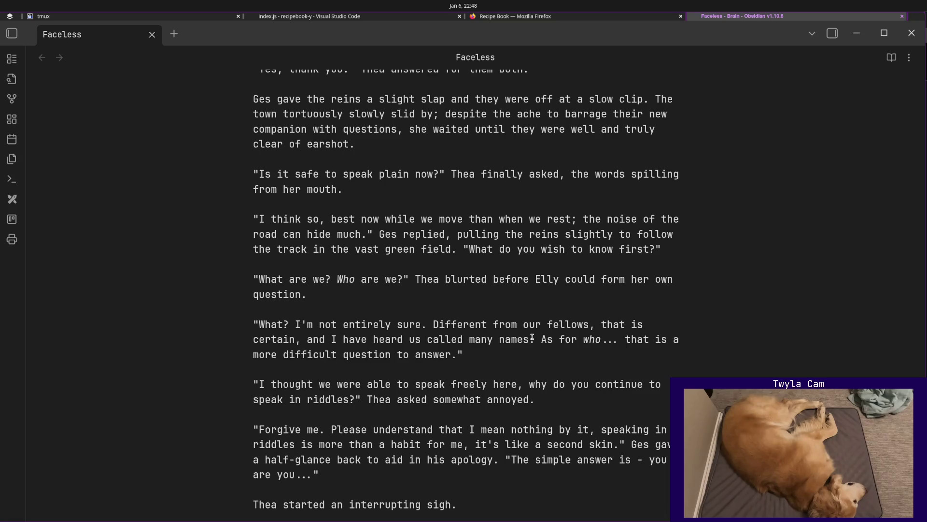
pyautogui.click(440, 305)
pyautogui.scroll(-5, 601, 323)
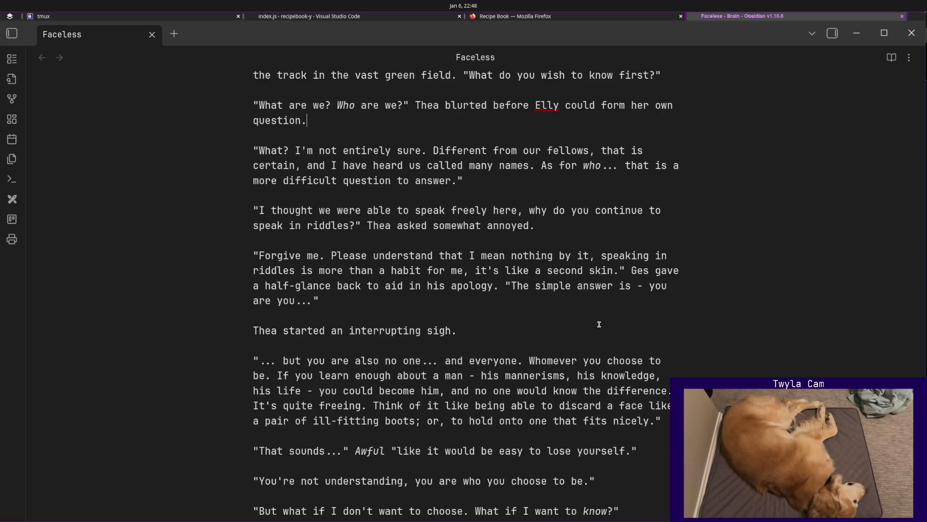
pyautogui.scroll(5, 599, 324)
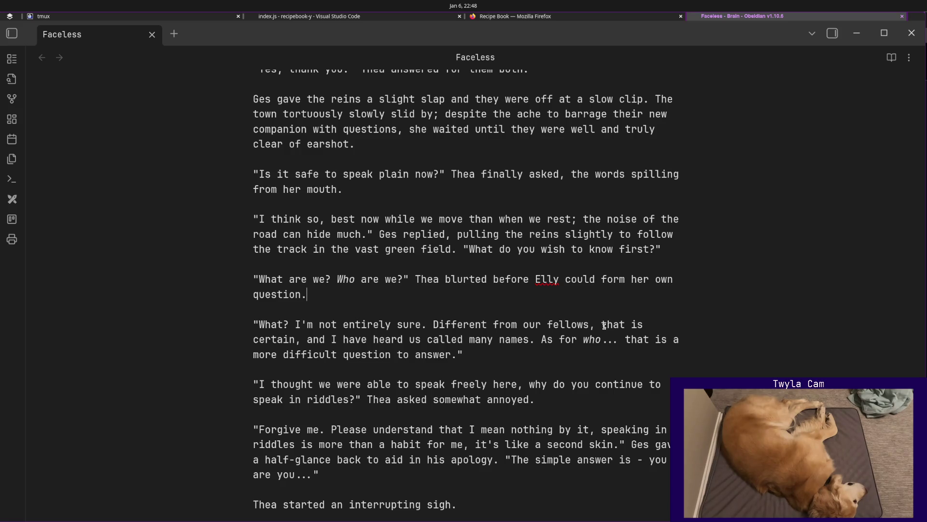
# Make room below Thea's question with an & placeholder line and a blank line above it.
pyautogui.press('Return')
pyautogui.press('Return')
pyautogui.write('`')
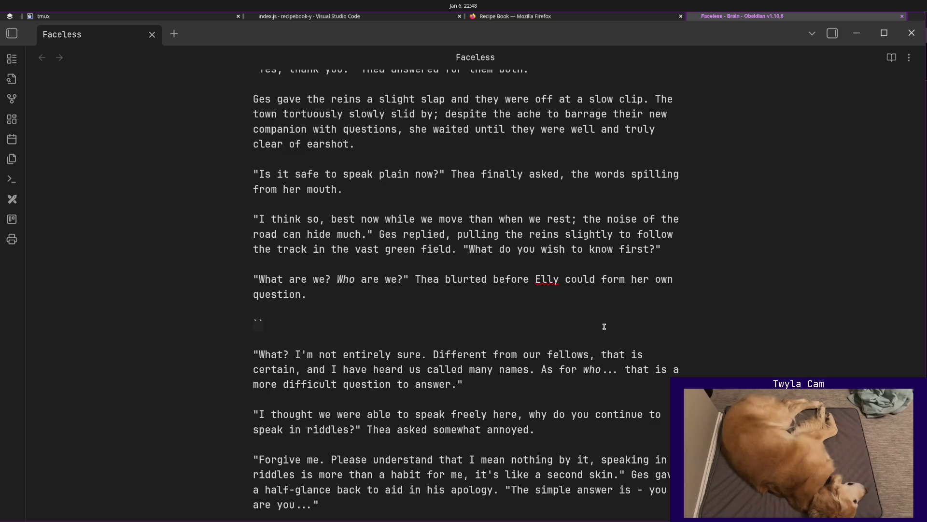
pyautogui.write('&')
pyautogui.press('Up')
pyautogui.press('Return')
pyautogui.press('Return')
pyautogui.press('Up')
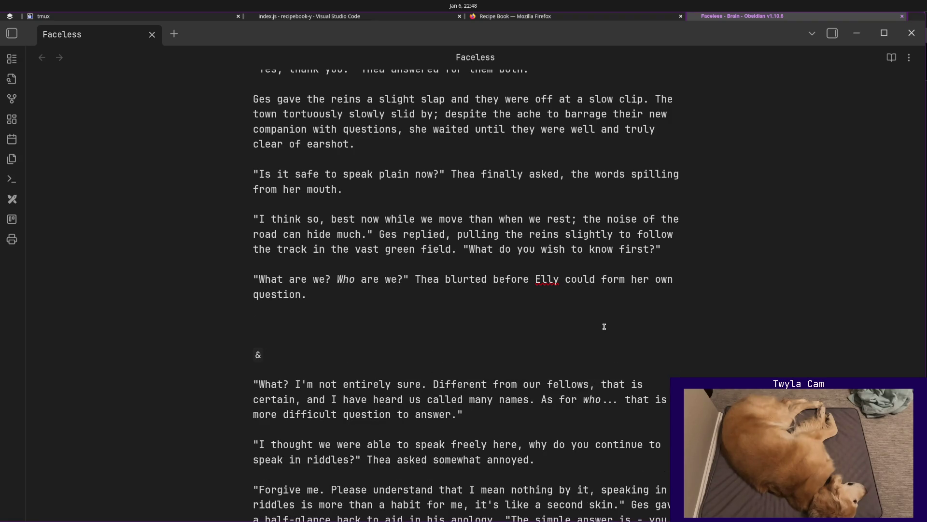
pyautogui.write('"')
pyautogui.write('For what')
# Write "Whomever we wish to be." Ges said plainly. "As for what..." with typos fixed.
pyautogui.hotkey('ctrl', 'BackSpace')
pyautogui.hotkey('ctrl', 'BackSpace')
pyautogui.write('Whomever wit')
pyautogui.press('BackSpace')
pyautogui.press('BackSpace')
pyautogui.write('e wish to be')
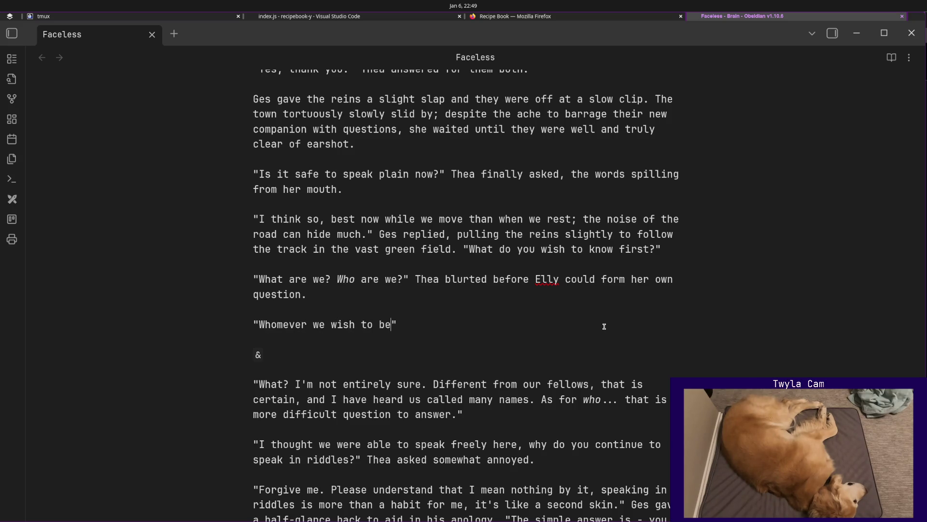
pyautogui.write('." ')
pyautogui.write('ges')
pyautogui.press('BackSpace')
pyautogui.press('BackSpace')
pyautogui.press('BackSpace')
pyautogui.write('Ges said plaingly')
pyautogui.press('BackSpace')
pyautogui.press('BackSpace')
pyautogui.write('ly. "As w')
pyautogui.press('BackSpace')
pyautogui.write('for what,')
pyautogui.press('BackSpace')
pyautogui.press('BackSpace')
pyautogui.write('...')
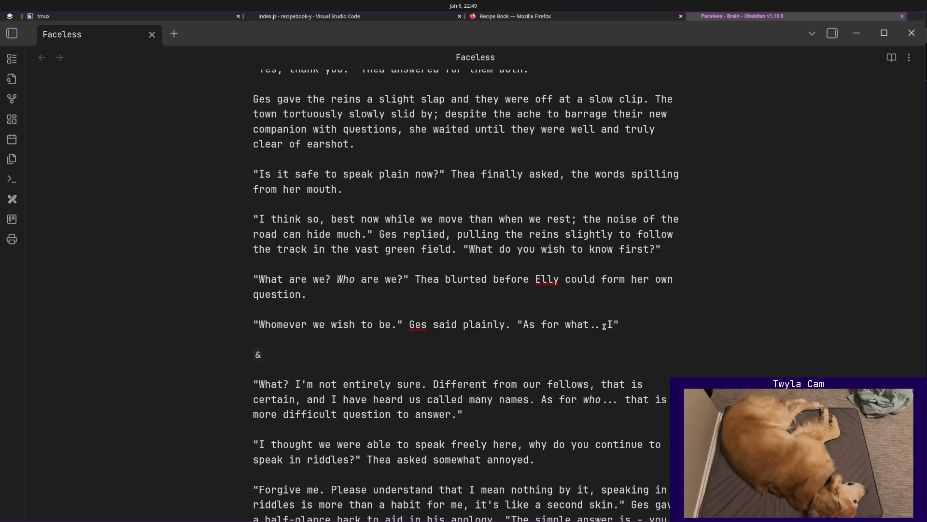
pyautogui.write(" I don't know")
pyautogui.write(' what your')
# Continue that he doesn't know what she is yet but "I am a tool. An arm, ear, eye, knife of".
pyautogui.press('BackSpace')
pyautogui.write('are yet, but ')
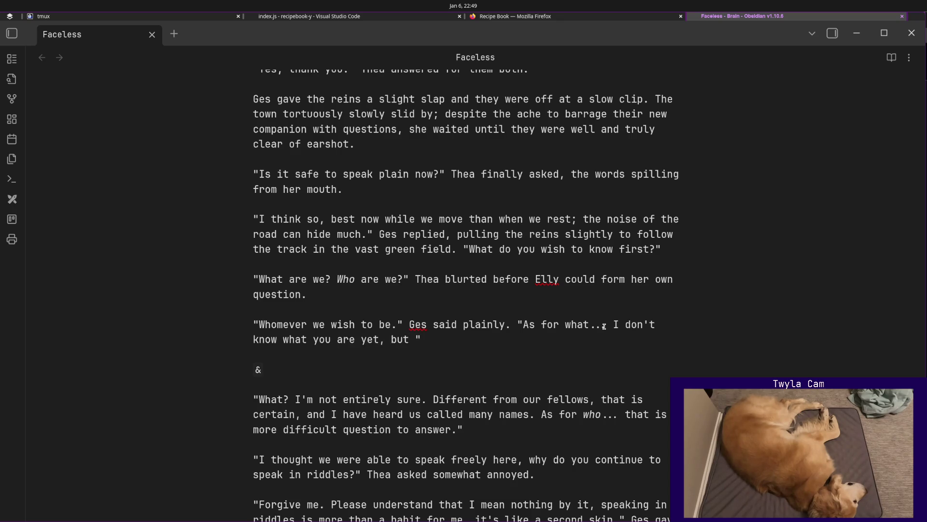
pyautogui.write('I am a tool')
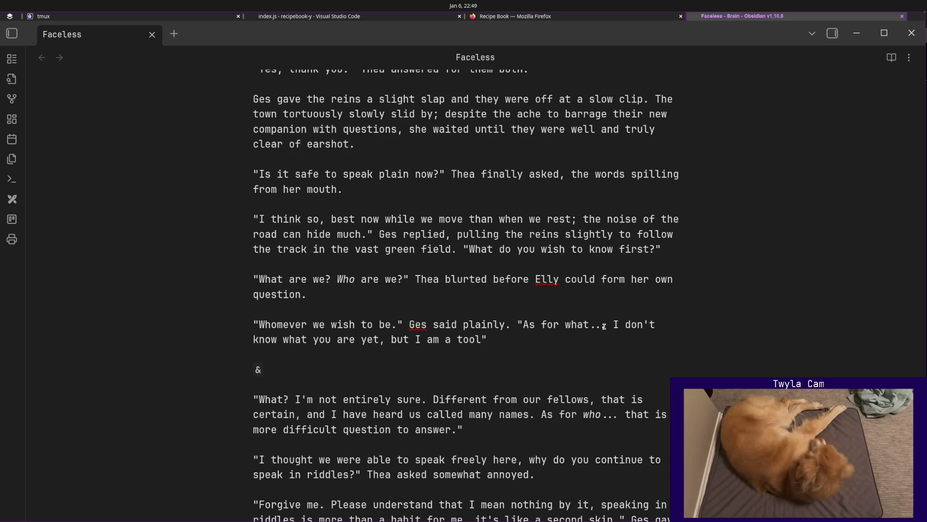
pyautogui.write('.')
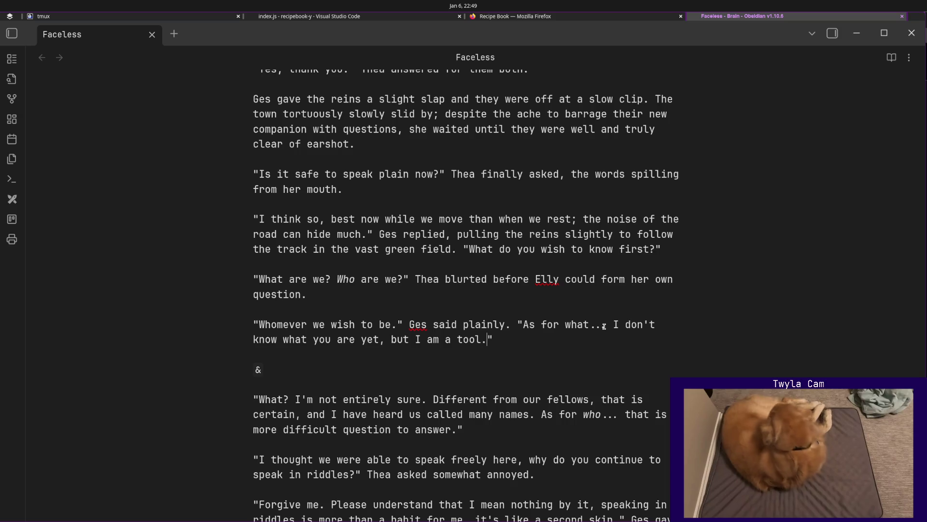
pyautogui.write(' I will tell you plainly')
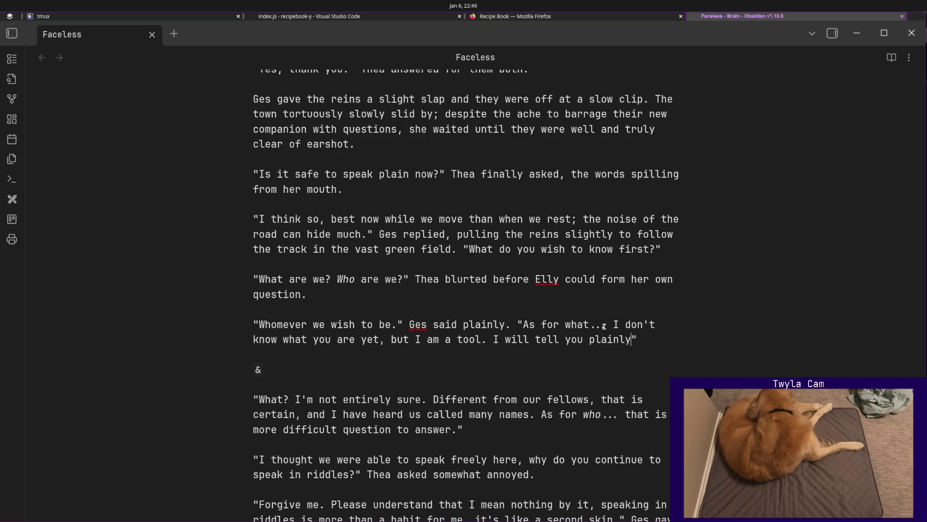
pyautogui.write(', because')
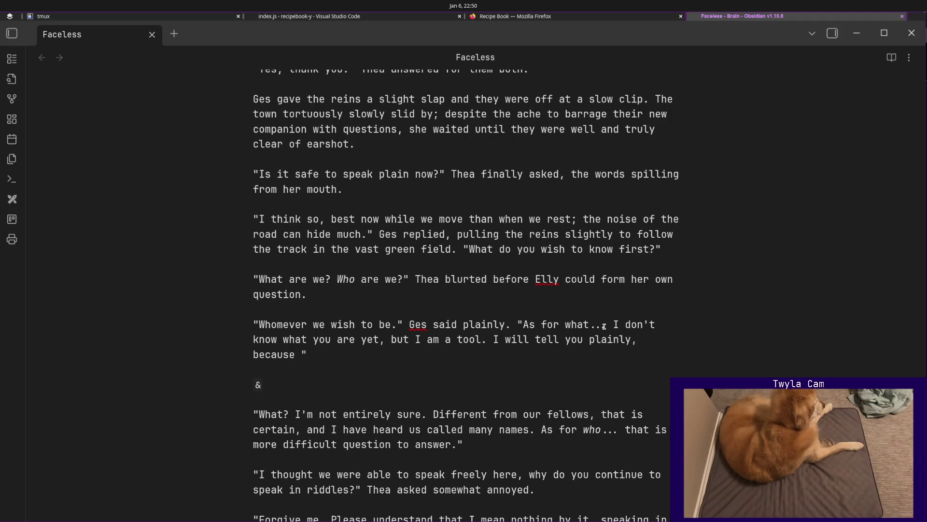
pyautogui.hotkey('ctrl', 'z')
pyautogui.write('knife of')
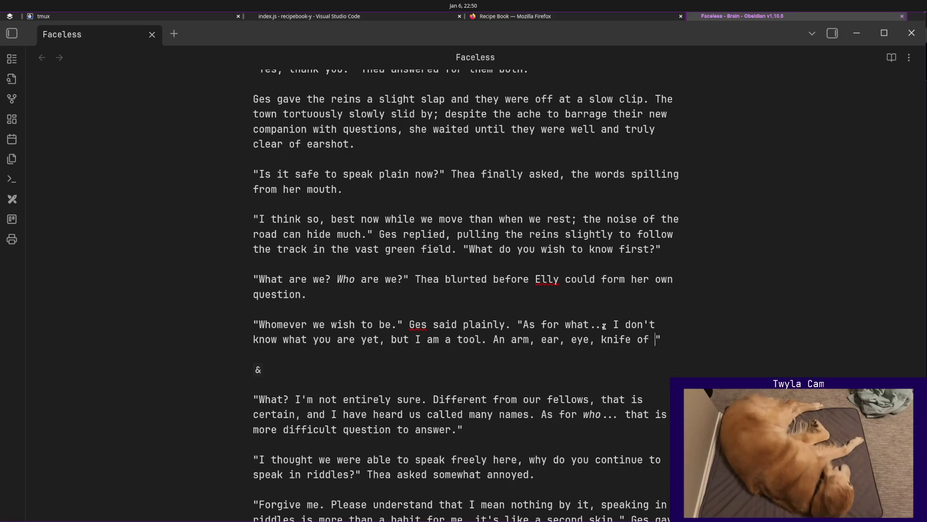
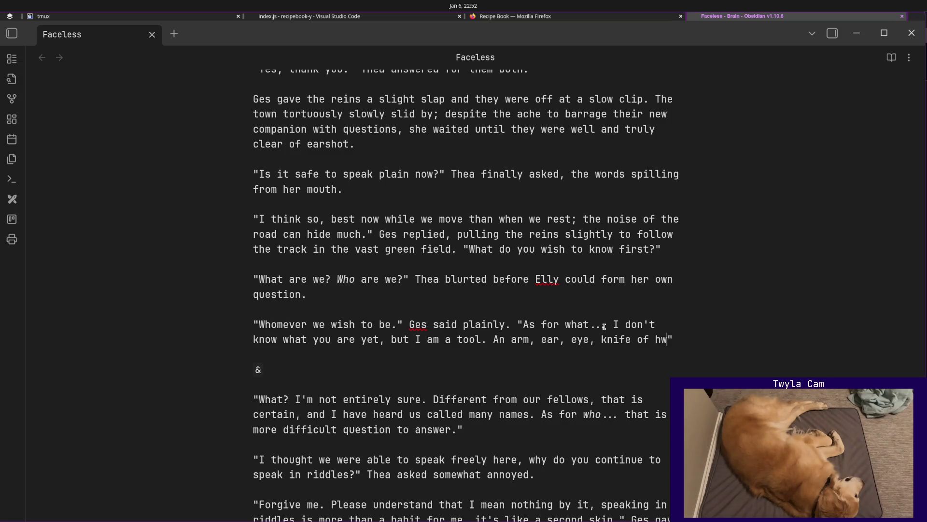
pyautogui.write('whoemver')
# Write Ges's reply that he works for whomever has enough coin and it is a very lucrative life, fixing typos.
pyautogui.press('BackSpace')
pyautogui.press('BackSpace')
pyautogui.press('BackSpace')
pyautogui.write('mever has ')
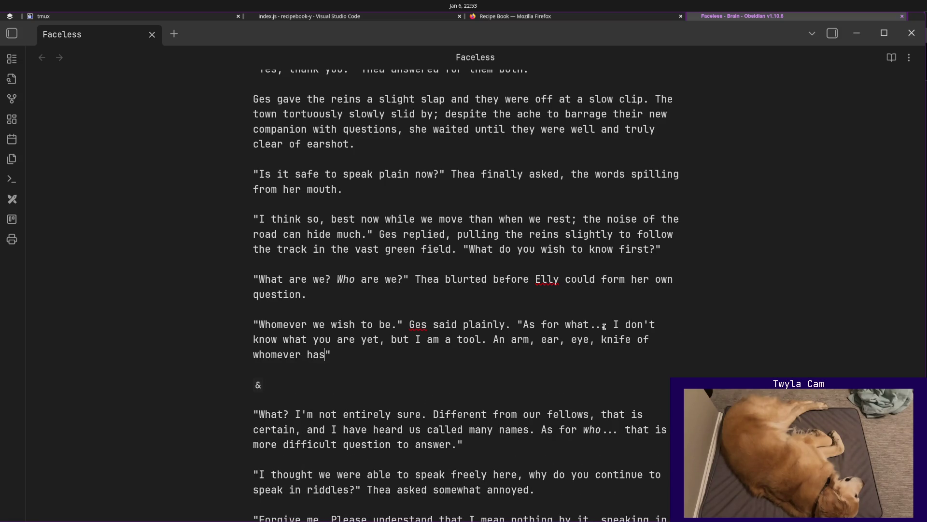
pyautogui.write('enough coin. ')
pyautogui.write('I')
pyautogui.press('BackSpace')
pyautogui.write('t')
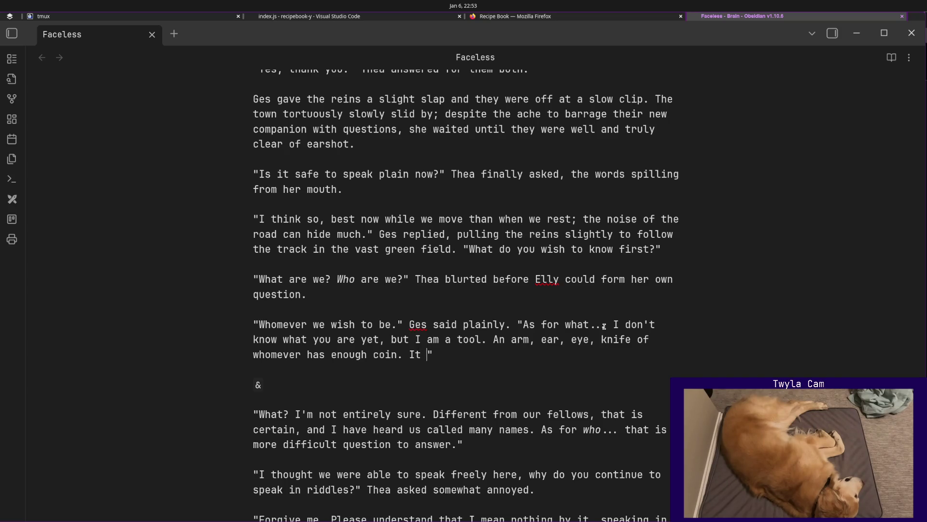
pyautogui.write('it a')
pyautogui.press('BackSpace')
pyautogui.press('BackSpace')
pyautogui.press('BackSpace')
pyautogui.write('is a very lucrtive')
pyautogui.hotkey('ctrl', 'BackSpace')
pyautogui.write('luc')
pyautogui.write('rutive ')
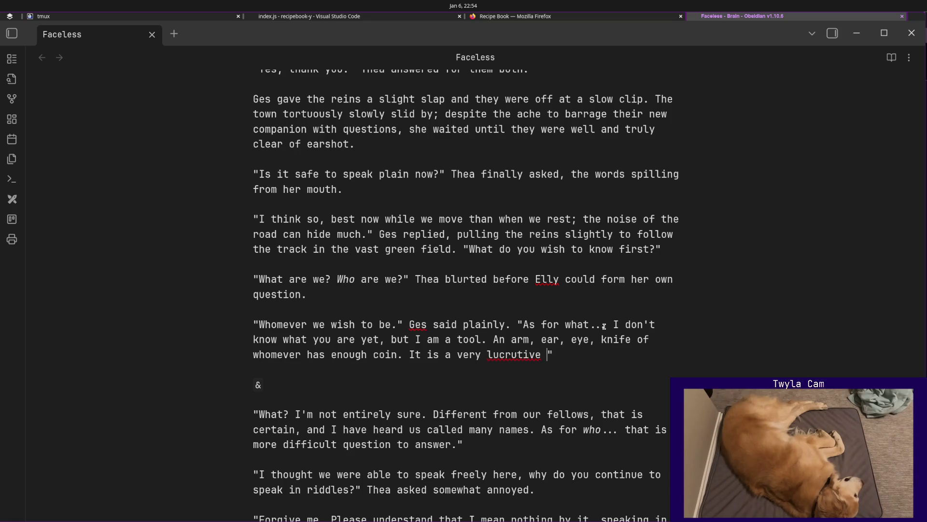
pyautogui.write('life')
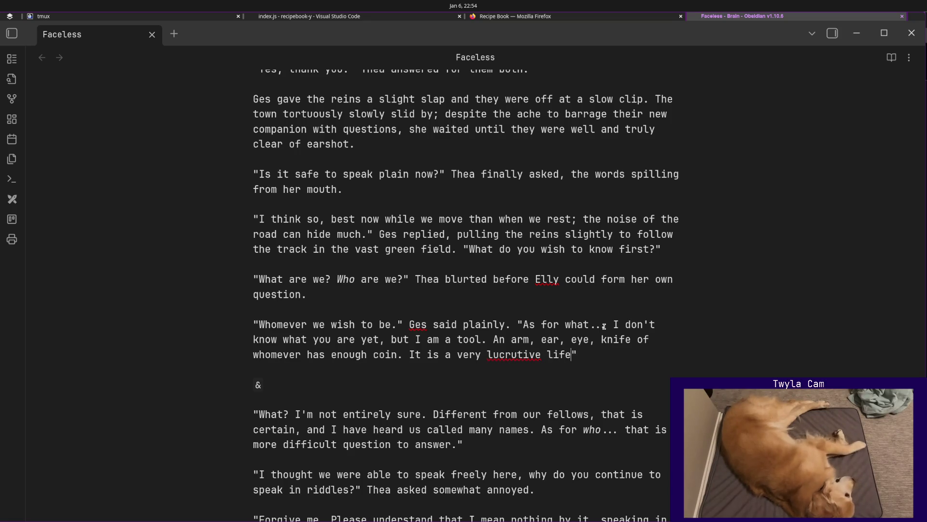
# Correct 'lucrutive' to 'lucrative', end the reply ', albeit a dangerous one.' and start a new paragraph.
pyautogui.rightClick(543, 356)
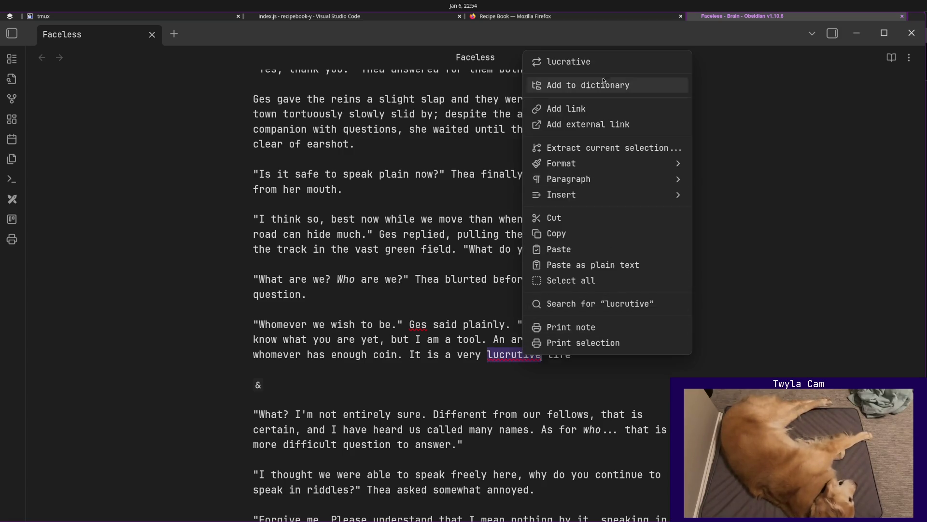
pyautogui.click(580, 62)
pyautogui.write(', albiet')
pyautogui.press('BackSpace')
pyautogui.press('BackSpace')
pyautogui.press('BackSpace')
pyautogui.press('BackSpace')
pyautogui.write('eit')
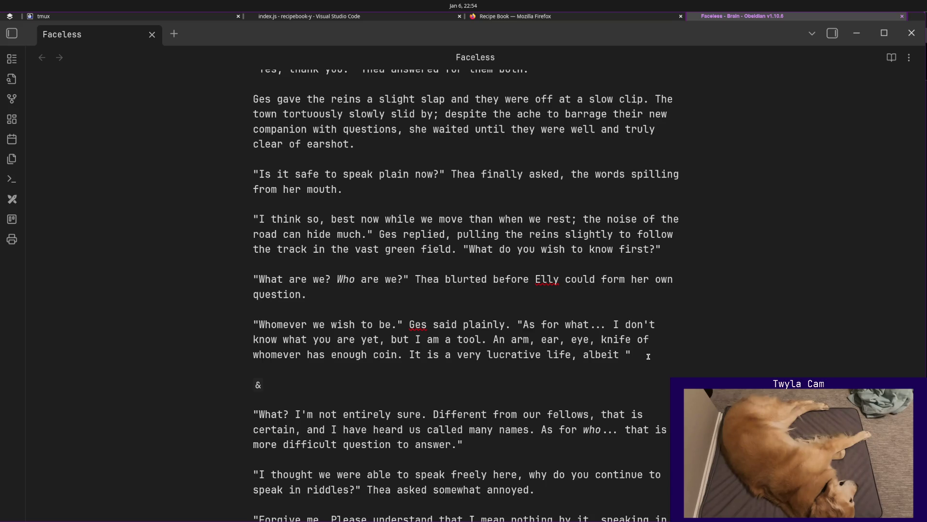
pyautogui.write(' a dangerous ')
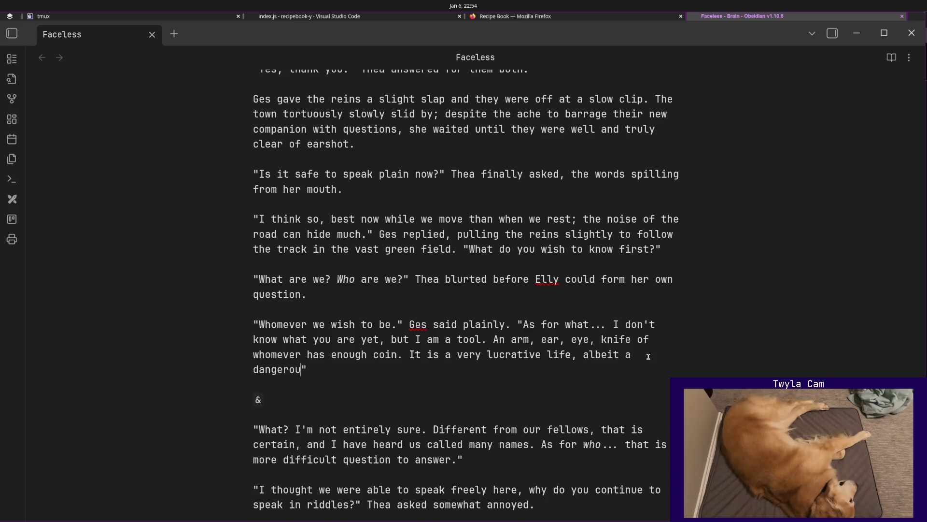
pyautogui.write('w')
pyautogui.press('BackSpace')
pyautogui.write('one')
pyautogui.press('Return')
pyautogui.press('Return')
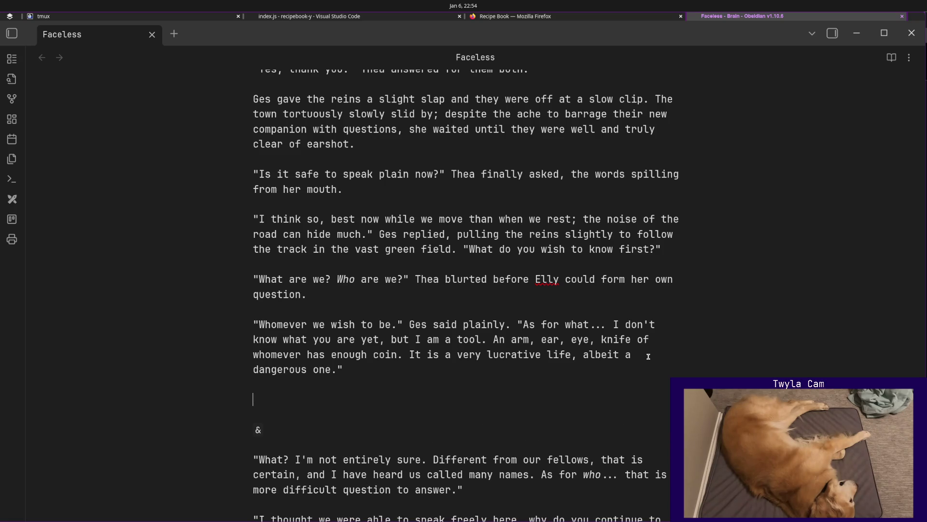
pyautogui.write('"Why are you telling me all this,')
# Write 'Thea was stunned. "Why are you telling me all this?"' and Ges's answer that telling her carries little risk.
pyautogui.press('BackSpace')
pyautogui.write('?')
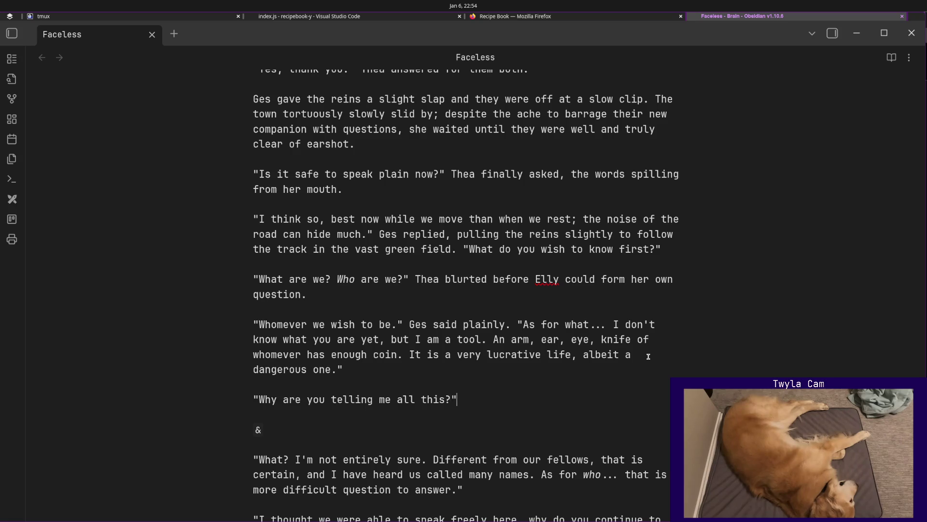
pyautogui.press('Home')
pyautogui.write('Thea was stunned.')
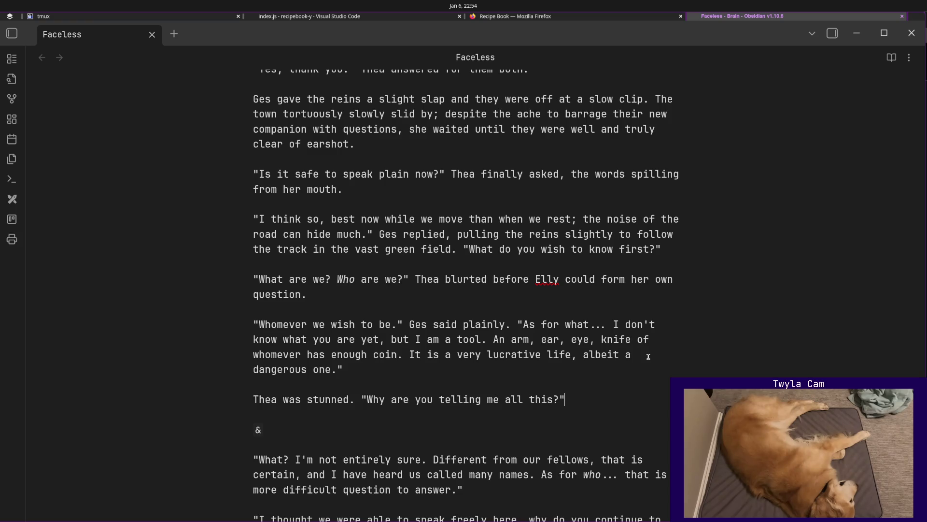
pyautogui.press('Return')
pyautogui.press('Return')
pyautogui.write('"You asked, ')
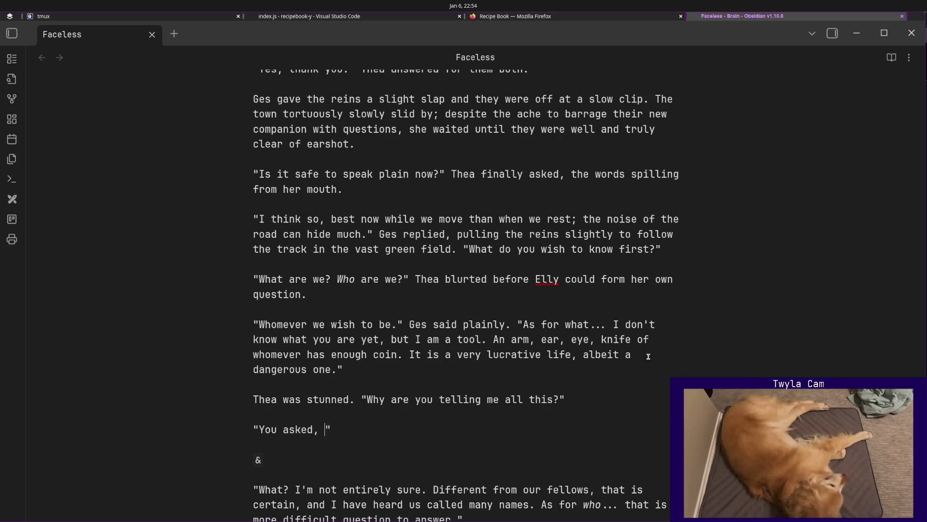
pyautogui.write('and frankly')
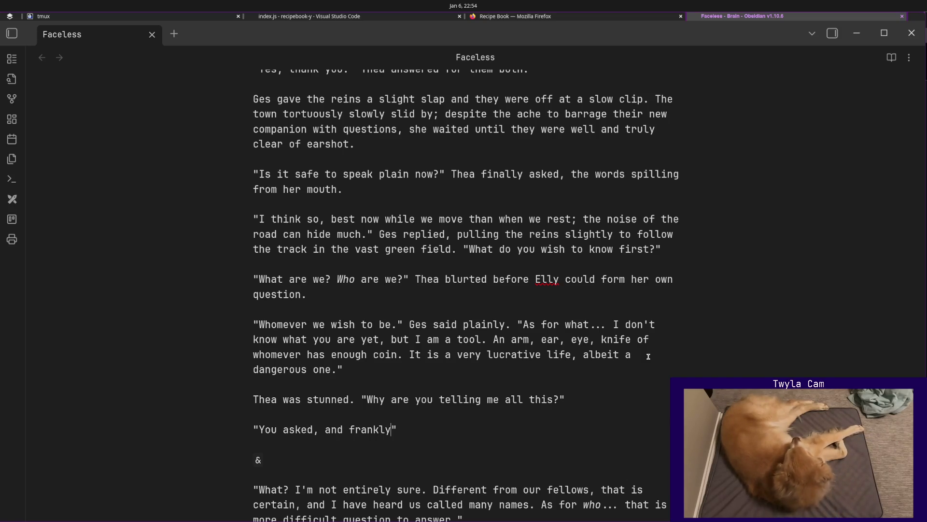
pyautogui.write(', givin')
pyautogui.press('BackSpace')
pyautogui.press('BackSpace')
pyautogui.write('en our ')
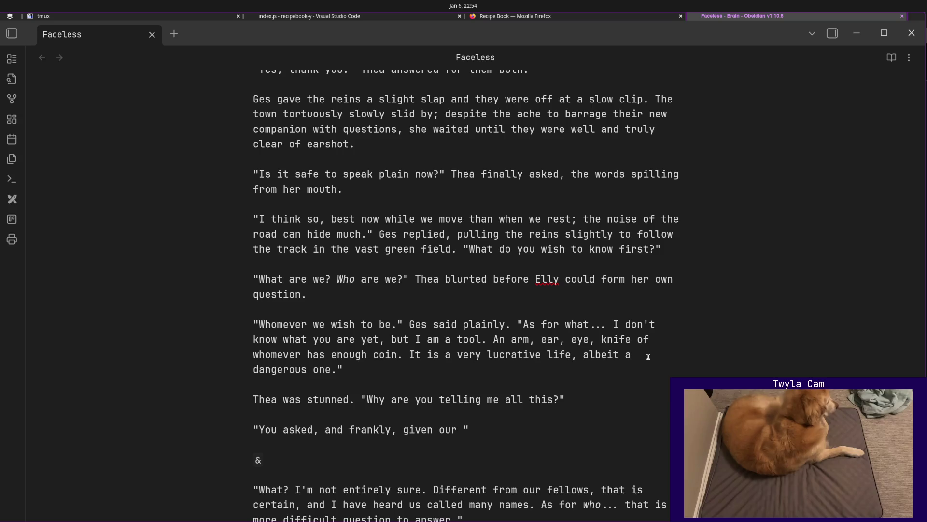
pyautogui.write('abilities')
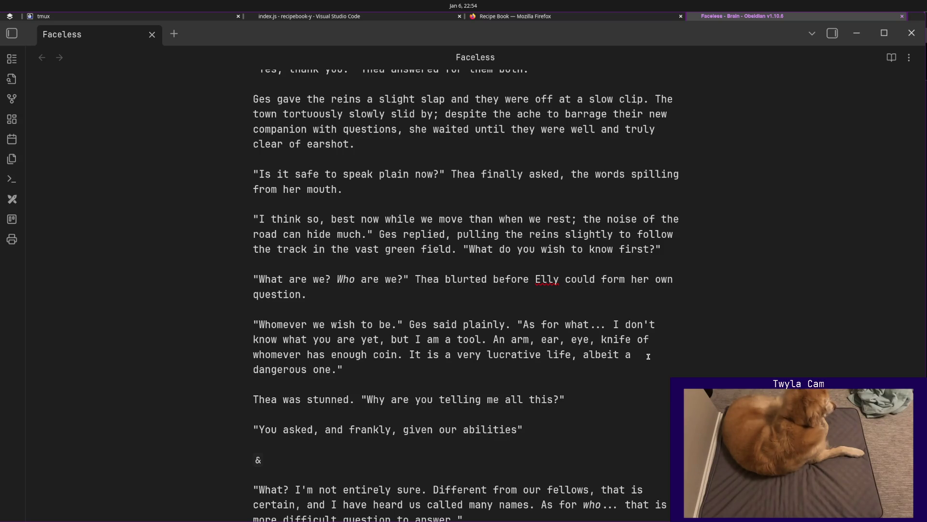
pyautogui.write(', there')
pyautogui.write("'s ")
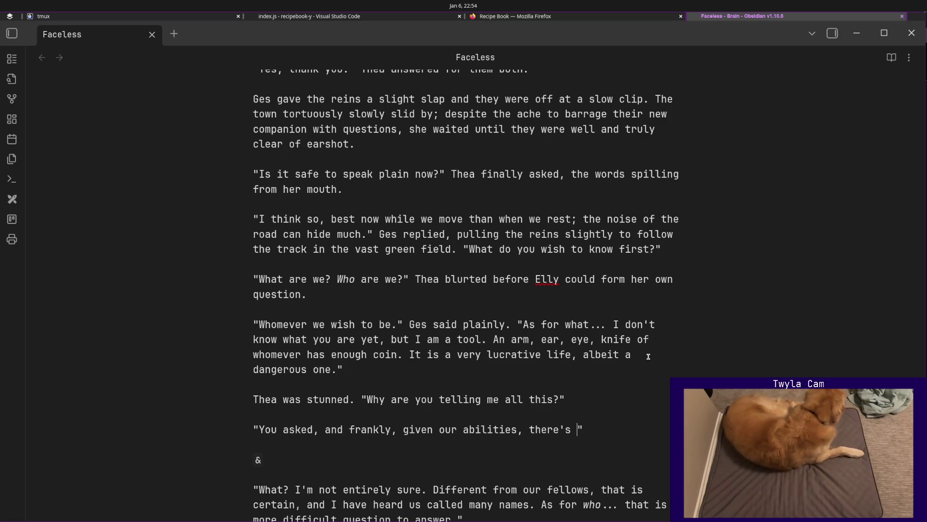
pyautogui.write('basically no risk in m')
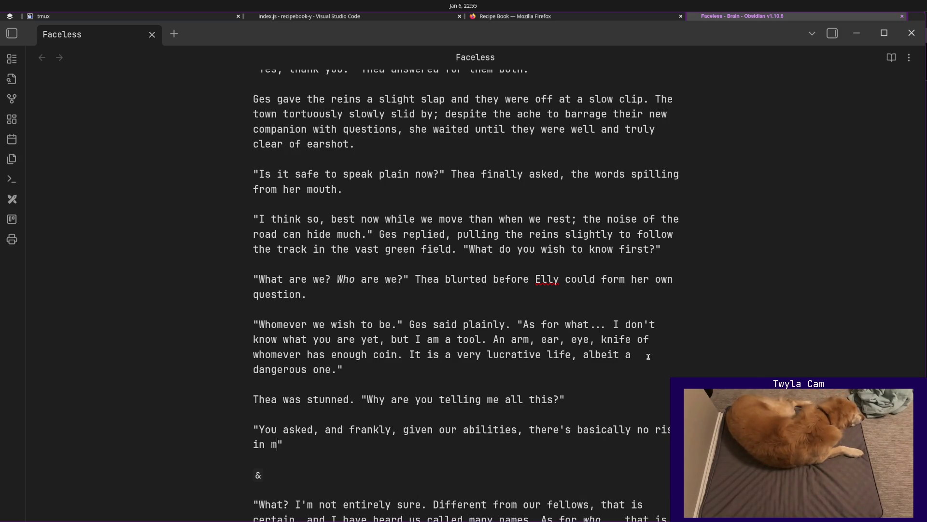
pyautogui.write('y telling o')
pyautogui.press('BackSpace')
pyautogui.write('you')
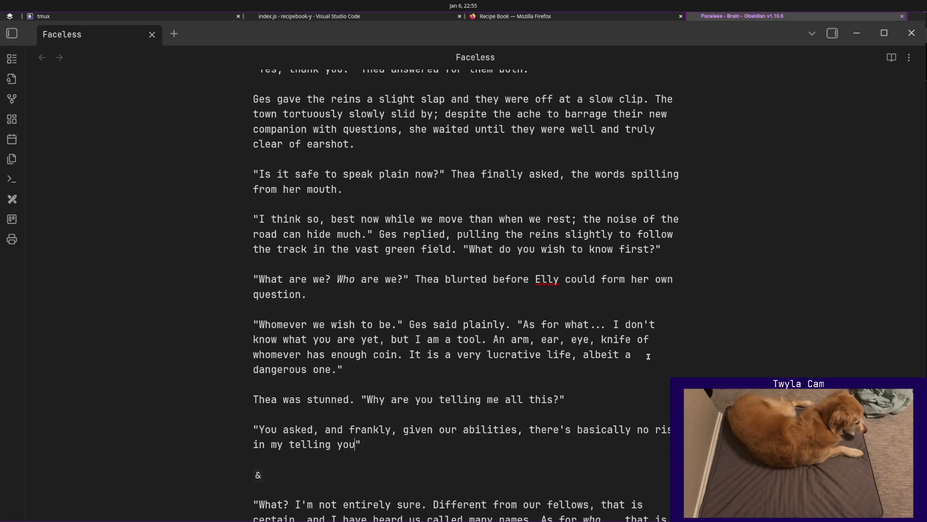
pyautogui.write('.')
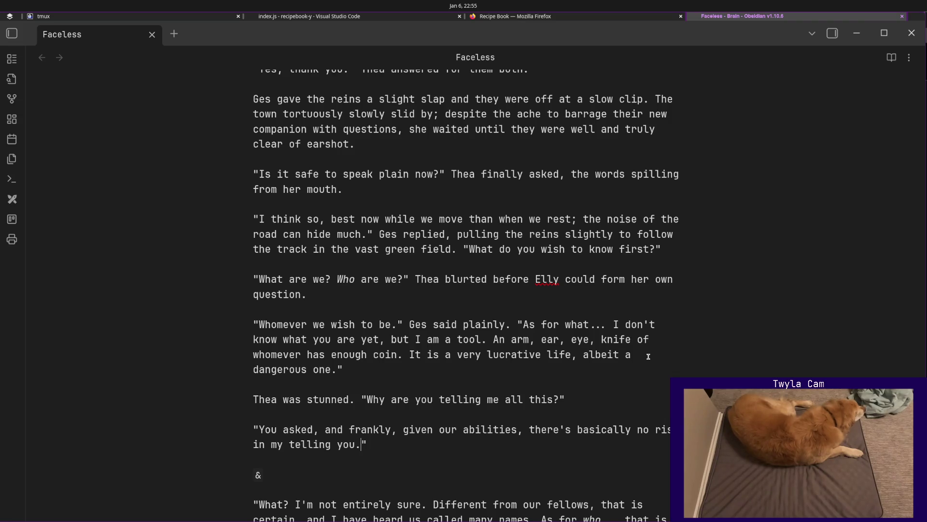
pyautogui.write('If yo')
# Finish Ges's line ending 'neither of you harm.' and begin Elly's reply 'So I guess that means'.
pyautogui.press('BackSpace')
pyautogui.press('BackSpace')
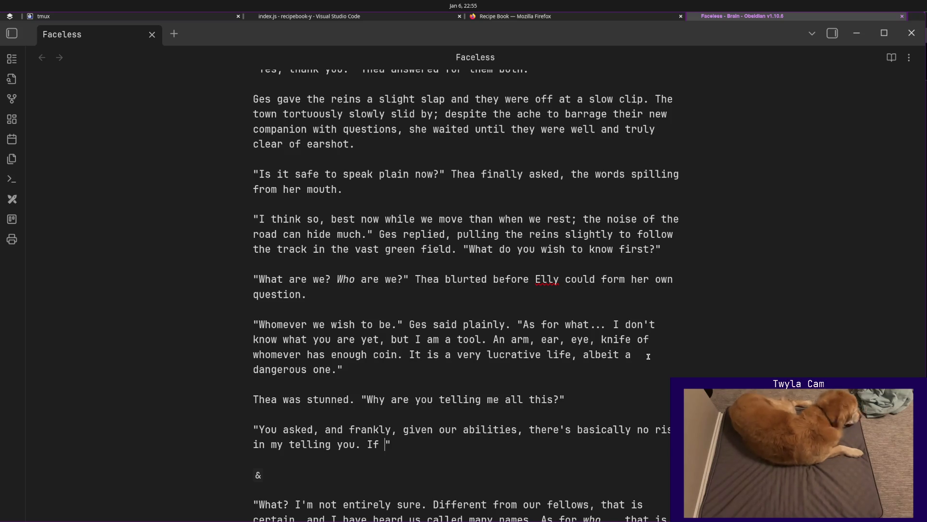
pyautogui.write('this')
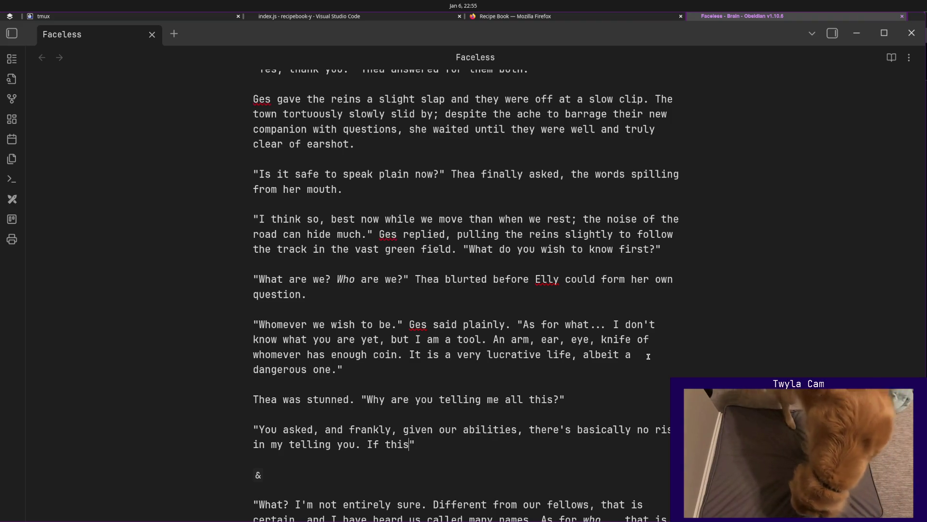
pyautogui.write(' makes you ')
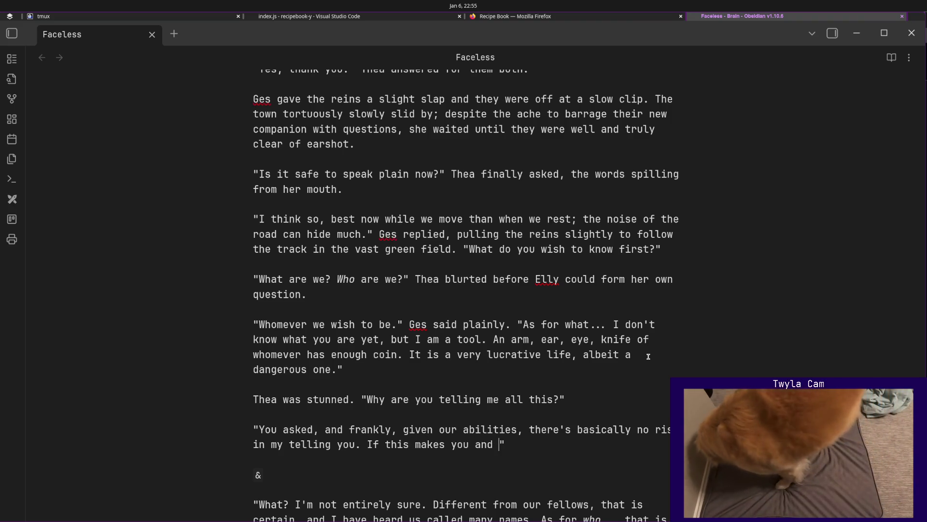
pyautogui.write('and')
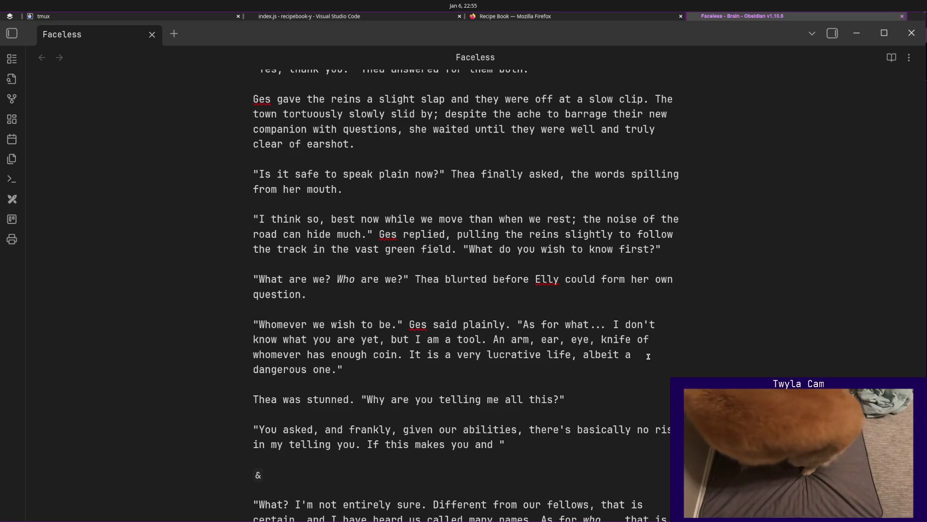
pyautogui.press('BackSpace')
pyautogui.press('BackSpace')
pyautogui.press('BackSpace')
pyautogui.write('or your friend uncomfortable, the I can easily stop ')
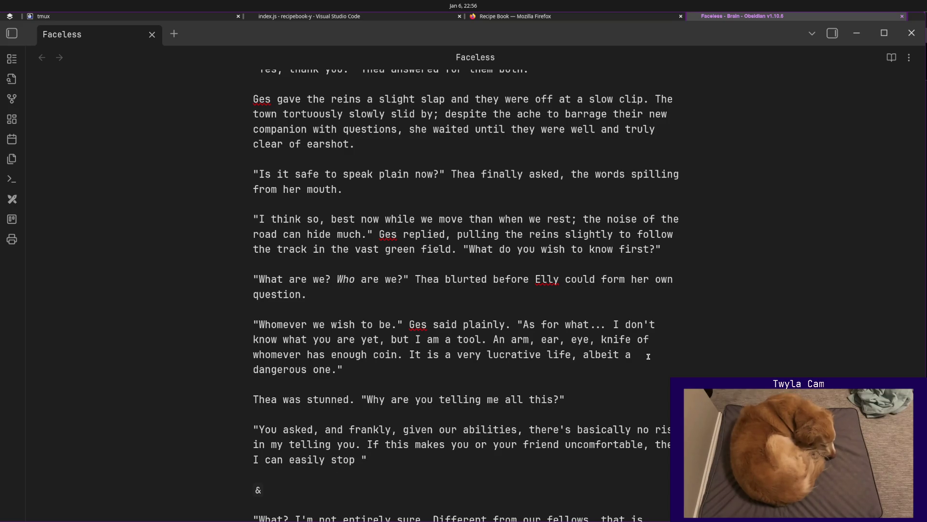
pyautogui.write('and')
pyautogui.press('BackSpace')
pyautogui.write('be just another face you')
pyautogui.write("'ve seen")
pyautogui.press('BackSpace')
pyautogui.press('BackSpace')
pyautogui.press('BackSpace')
pyautogui.write('met on your journey. I')
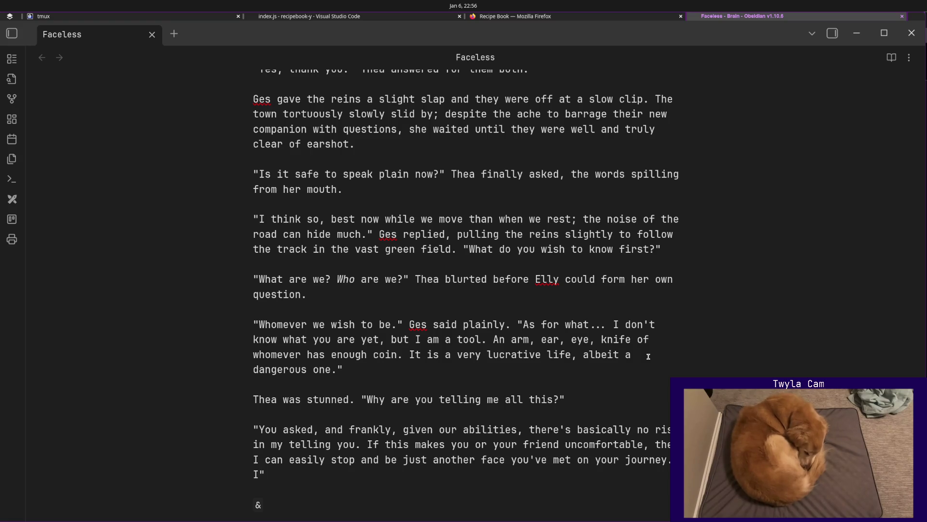
pyautogui.press('BackSpace')
pyautogui.write('Trust ')
pyautogui.write('that I ')
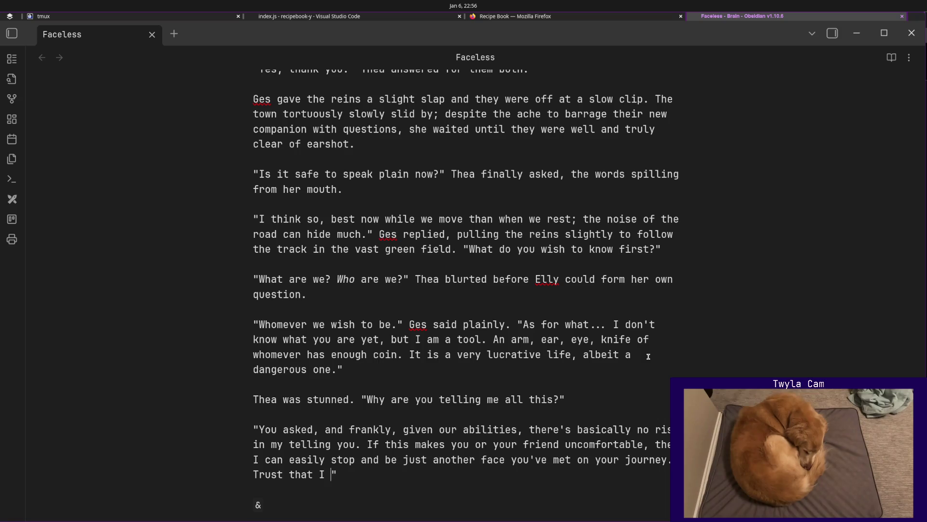
pyautogui.write('do mean neither of you harm.')
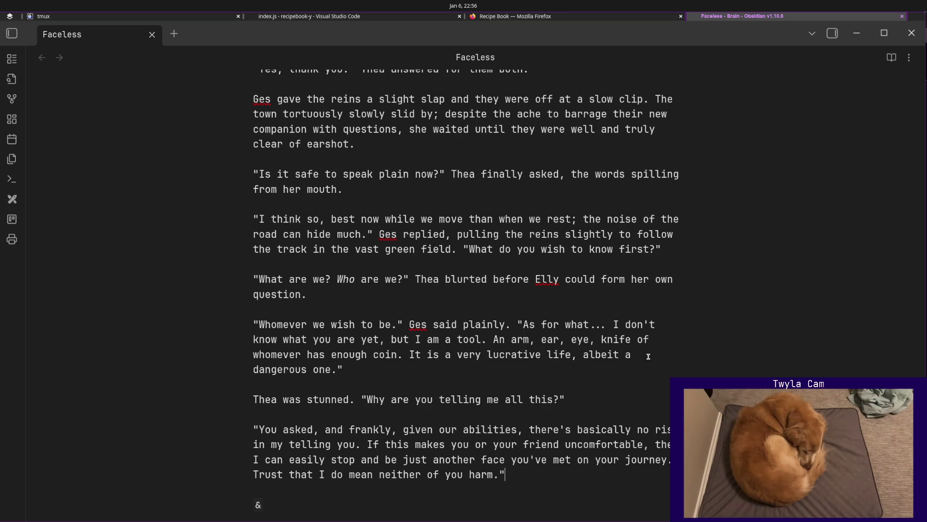
pyautogui.scroll(-2, 656, 312)
pyautogui.scroll(-2, 660, 283)
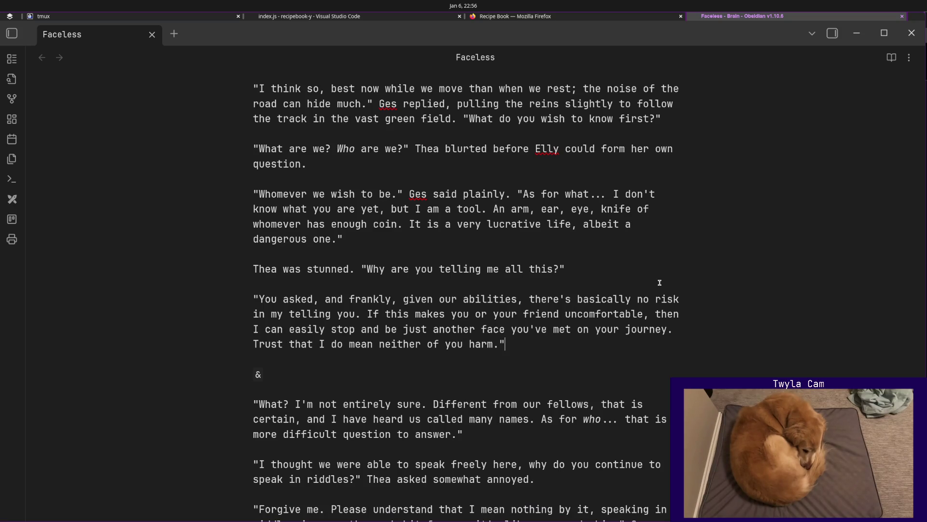
pyautogui.press('Return')
pyautogui.press('Return')
pyautogui.write('"So I t')
pyautogui.press('BackSpace')
pyautogui.press('BackSpace')
pyautogui.press('BackSpace')
pyautogui.write('I guess that means')
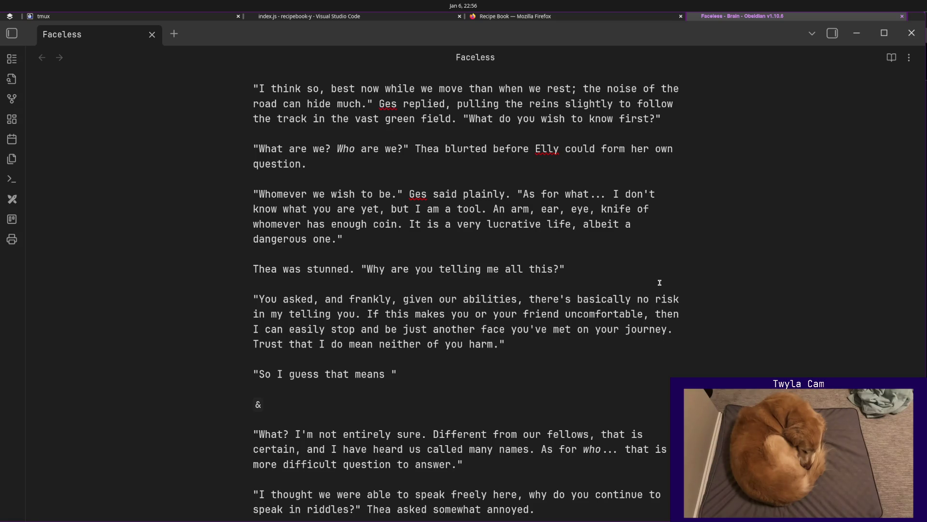
pyautogui.scroll(5, 565, 259)
pyautogui.scroll(-4, 613, 298)
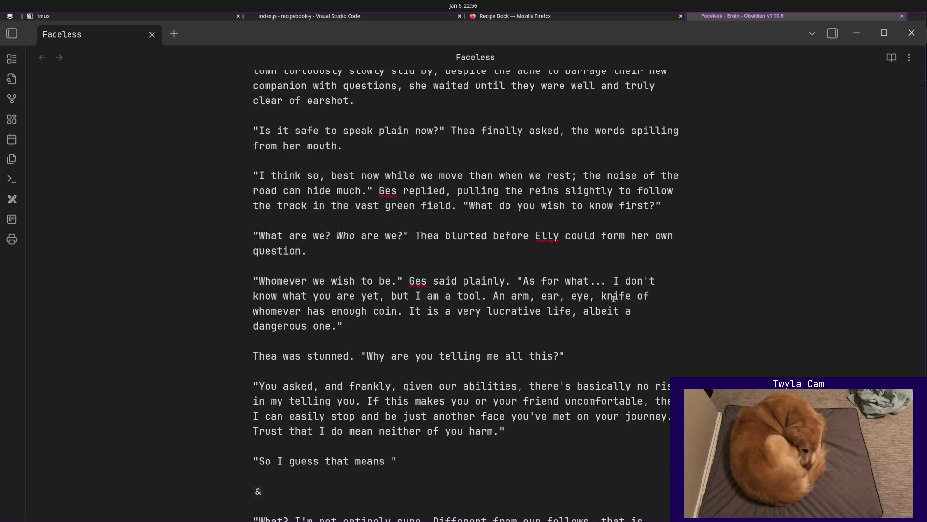
# Show the note's heading outline and scroll to the tavern scene where Thea mimics Ferd.
pyautogui.click(831, 33)
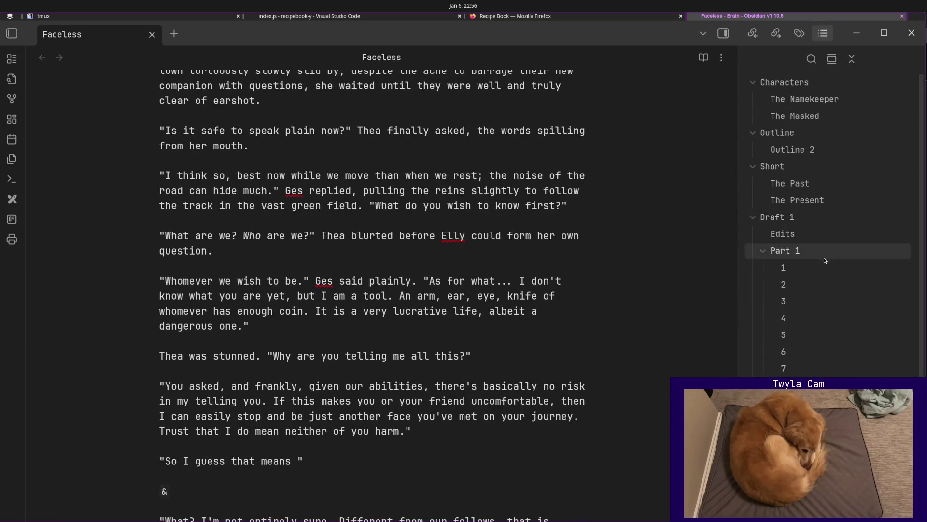
pyautogui.scroll(-10, 516, 380)
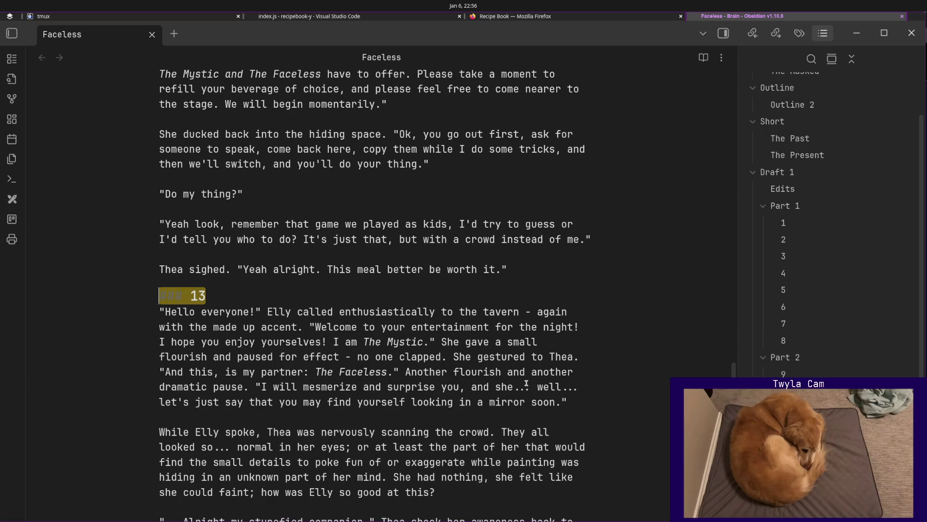
pyautogui.scroll(-3, 516, 379)
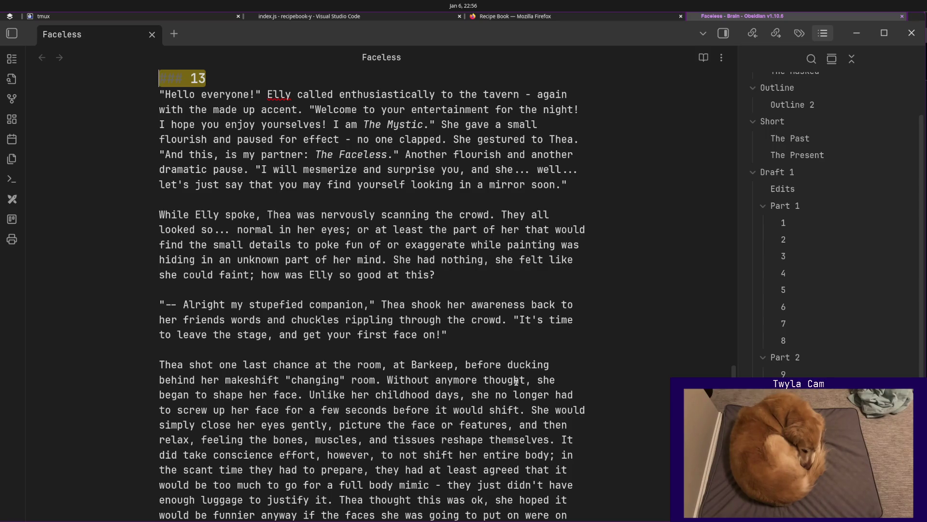
pyautogui.scroll(-5, 516, 380)
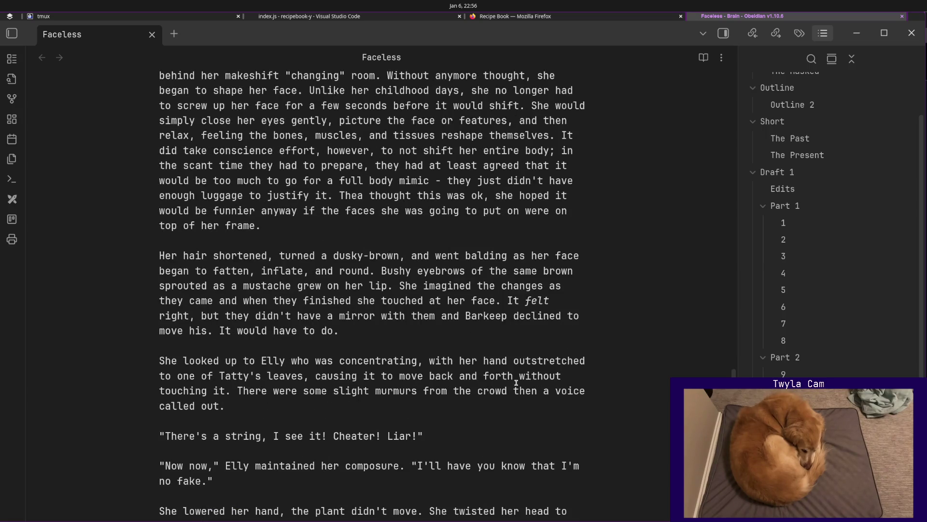
pyautogui.scroll(-3, 517, 382)
pyautogui.scroll(-3, 516, 382)
pyautogui.scroll(-3, 516, 383)
pyautogui.scroll(-1, 516, 382)
pyautogui.scroll(-4, 516, 383)
pyautogui.scroll(-4, 517, 383)
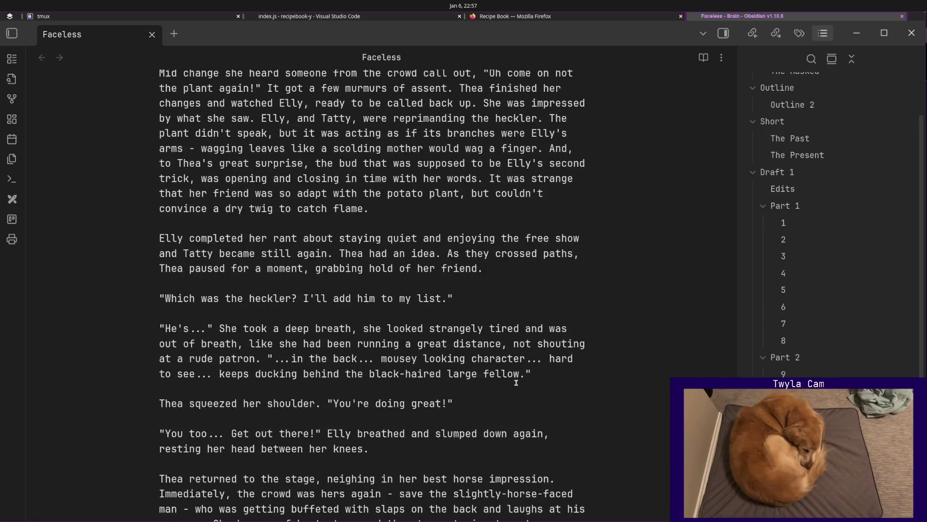
pyautogui.scroll(-4, 516, 383)
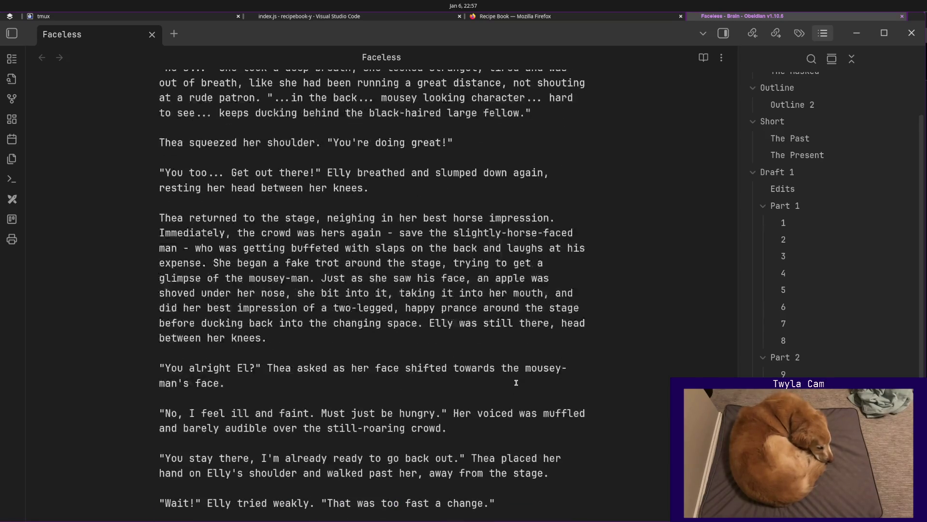
pyautogui.scroll(-5, 516, 383)
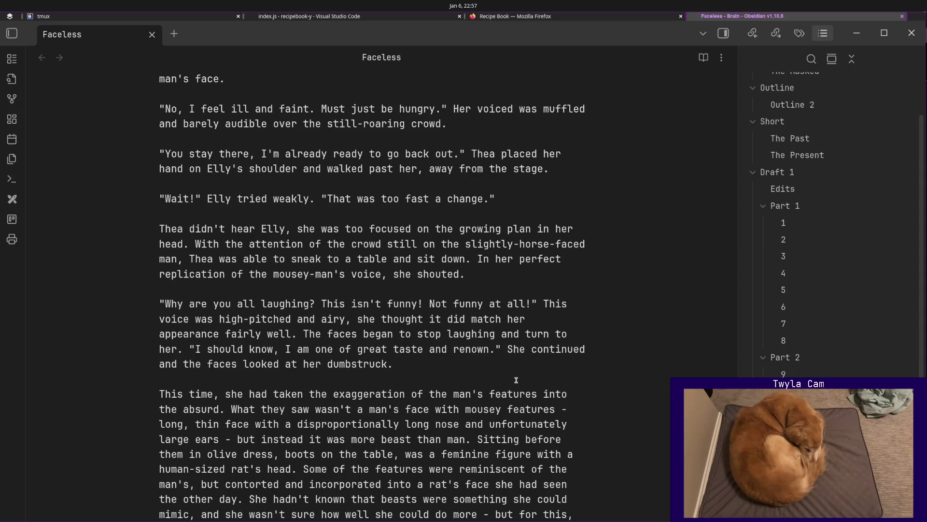
pyautogui.scroll(-4, 516, 380)
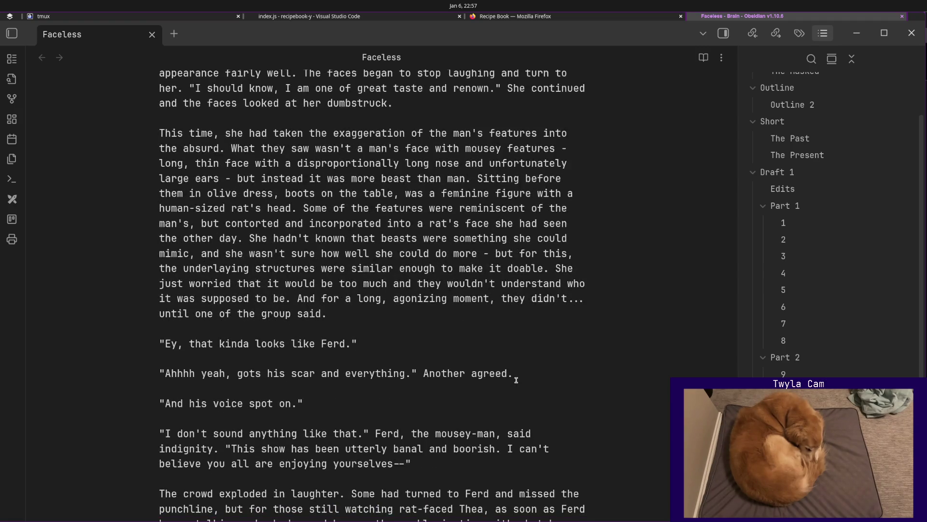
pyautogui.scroll(-3, 516, 380)
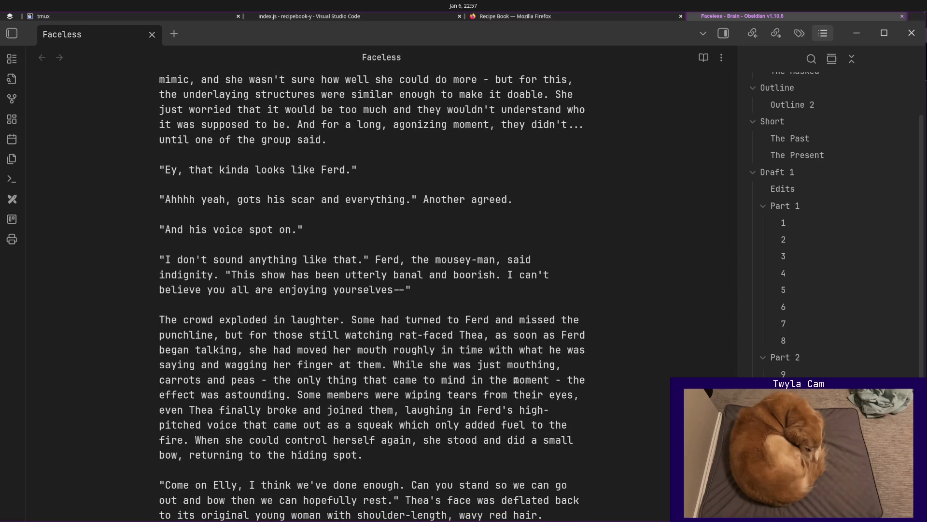
pyautogui.scroll(-3, 517, 380)
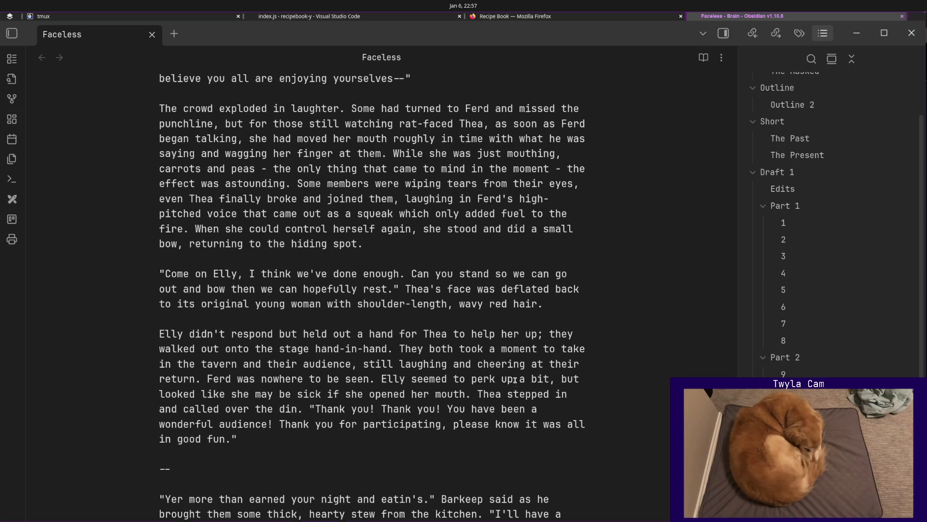
pyautogui.scroll(2, 516, 380)
pyautogui.scroll(1, 516, 380)
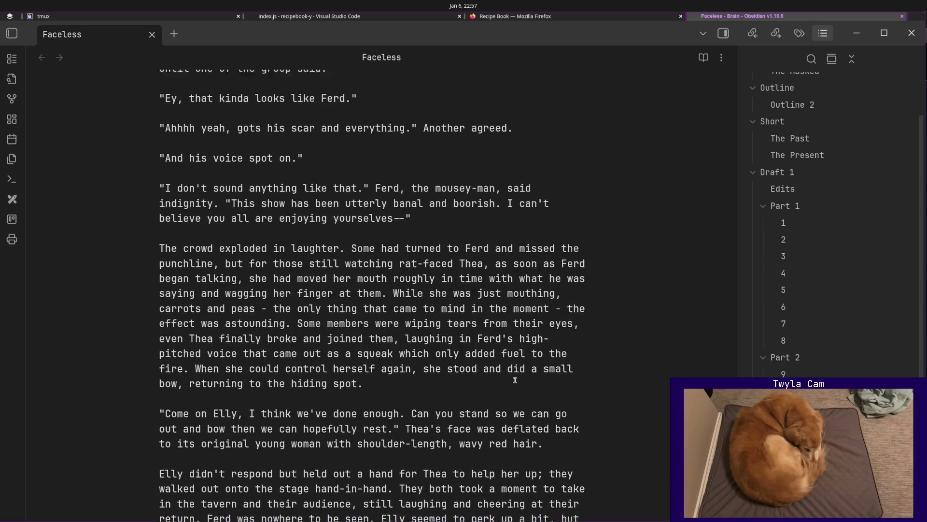
pyautogui.scroll(2, 515, 379)
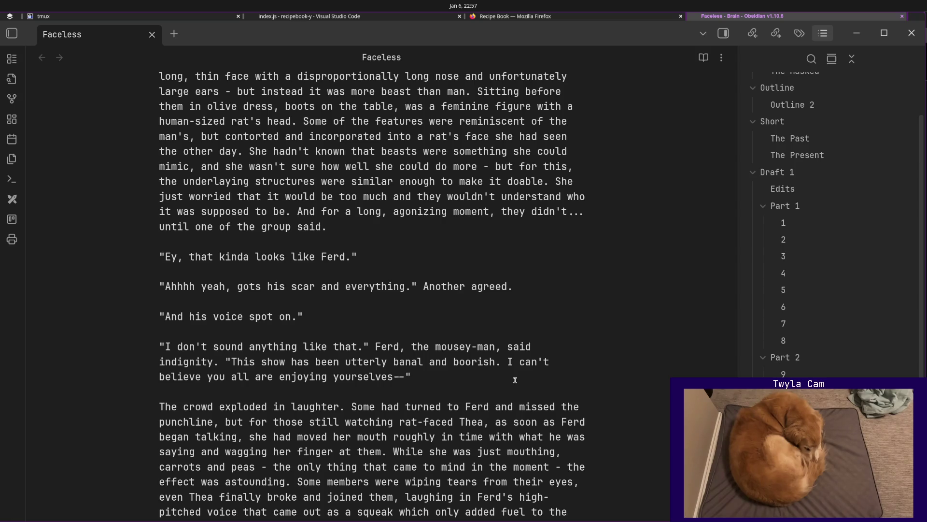
pyautogui.scroll(3, 514, 380)
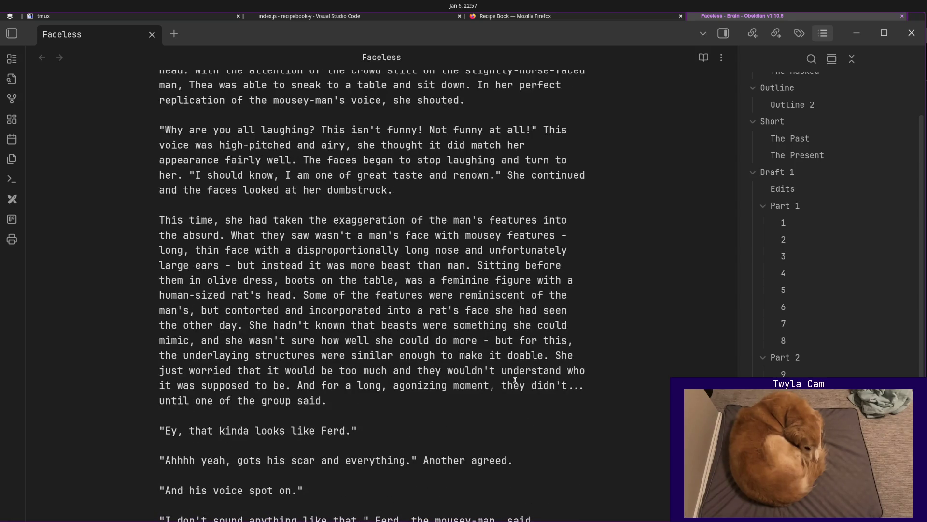
pyautogui.scroll(-2, 514, 379)
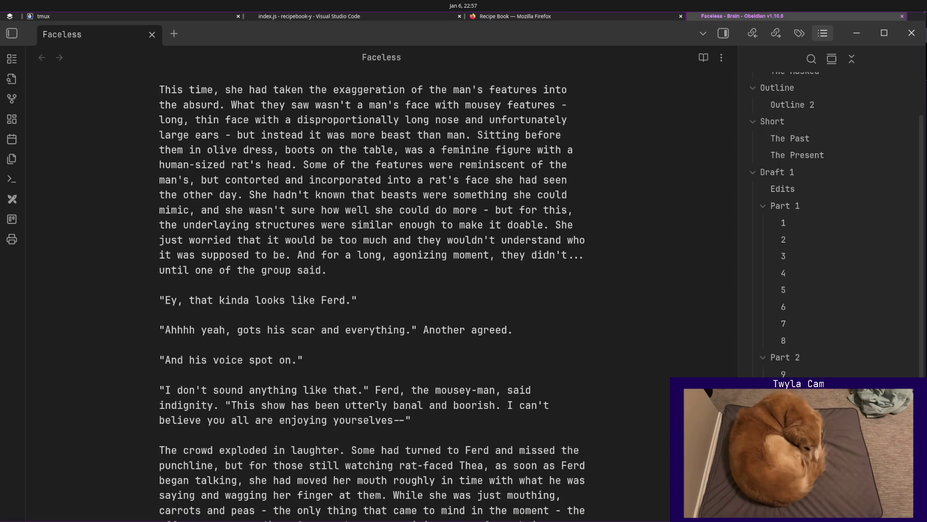
pyautogui.scroll(-5, 464, 289)
# Jump back to section 16 and finish Elly's dry Rat-faced gentleman remark with 'Elly said dryly.'.
pyautogui.click(724, 33)
pyautogui.scroll(-4, 533, 192)
pyautogui.scroll(-6, 428, 289)
pyautogui.scroll(-4, 428, 292)
pyautogui.scroll(-3, 401, 267)
pyautogui.scroll(4, 401, 265)
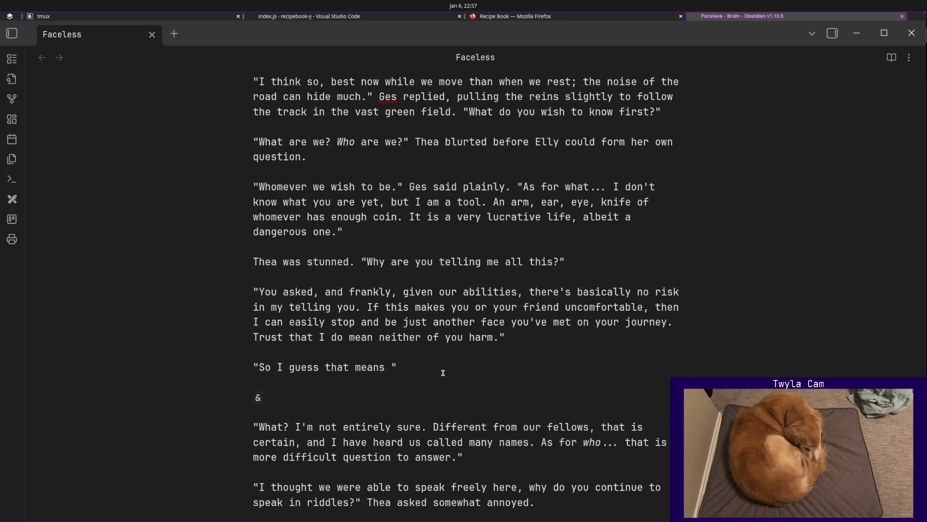
pyautogui.write('the')
pyautogui.press('BackSpace')
pyautogui.press('BackSpace')
pyautogui.write('at Rat-faced gentlemen')
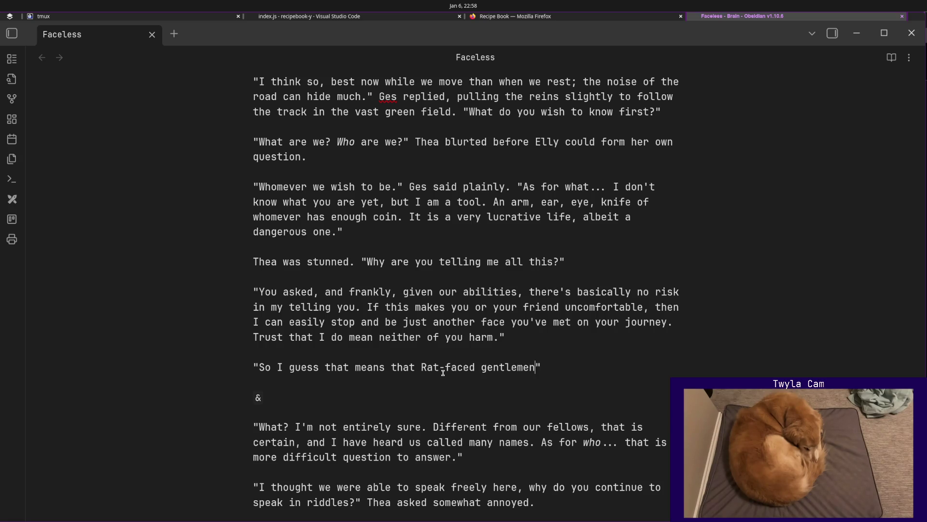
pyautogui.write(" didn't pay you to murder us in our sleep.")
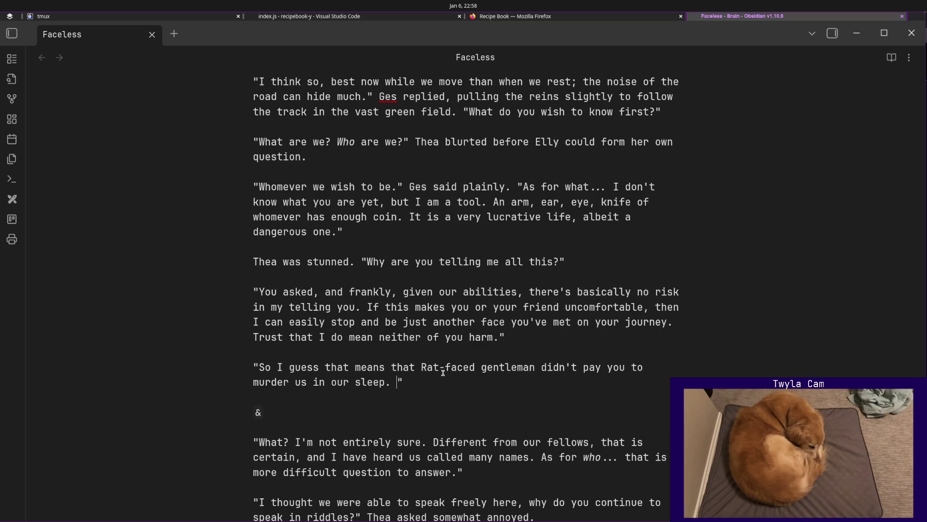
pyautogui.press('BackSpace')
pyautogui.press('BackSpace')
pyautogui.write('" Elly said dryly')
pyautogui.press('Return')
pyautogui.press('Return')
pyautogui.write('"Wh')
# Add Ges chuckled. "Oh, he tried. But he didn't have the coin for it." and start a new paragraph.
pyautogui.press('BackSpace')
pyautogui.press('BackSpace')
pyautogui.write('Oh')
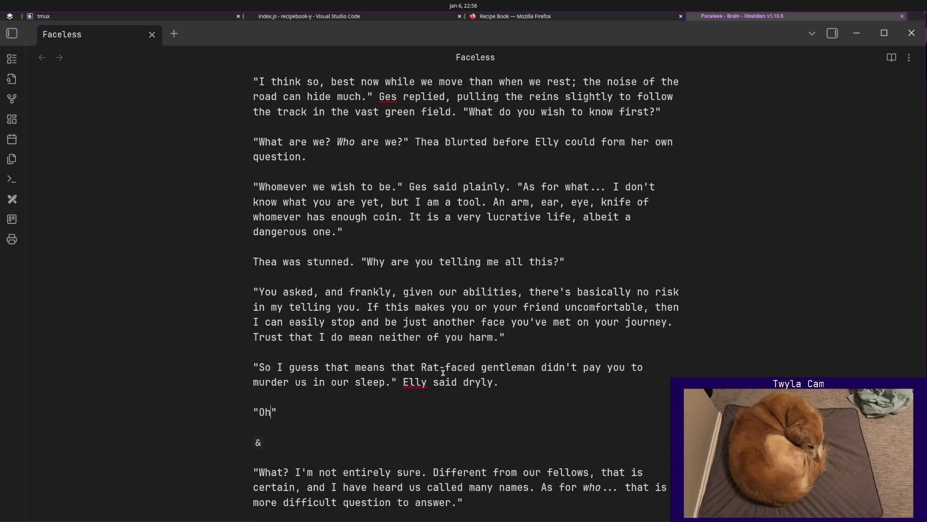
pyautogui.press('Home')
pyautogui.write('Ges chuckled')
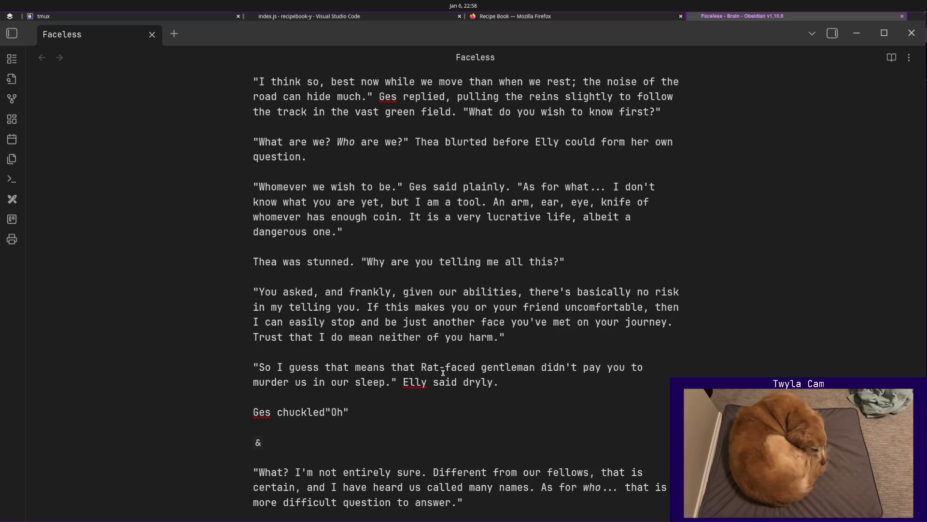
pyautogui.write('.')
pyautogui.press('Right')
pyautogui.press('Right')
pyautogui.press('Right')
pyautogui.write(', ')
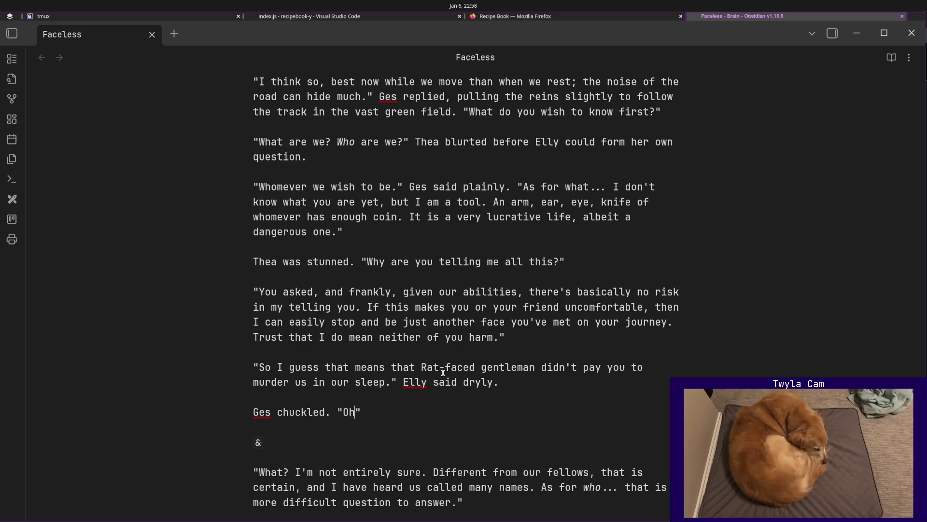
pyautogui.write('he tried')
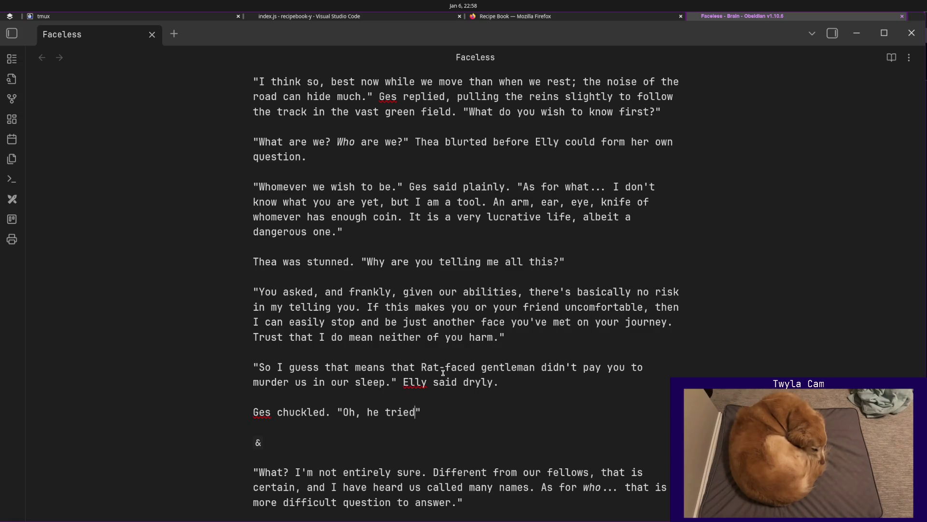
pyautogui.write('.')
pyautogui.write(" But he didn't have the coin for it.")
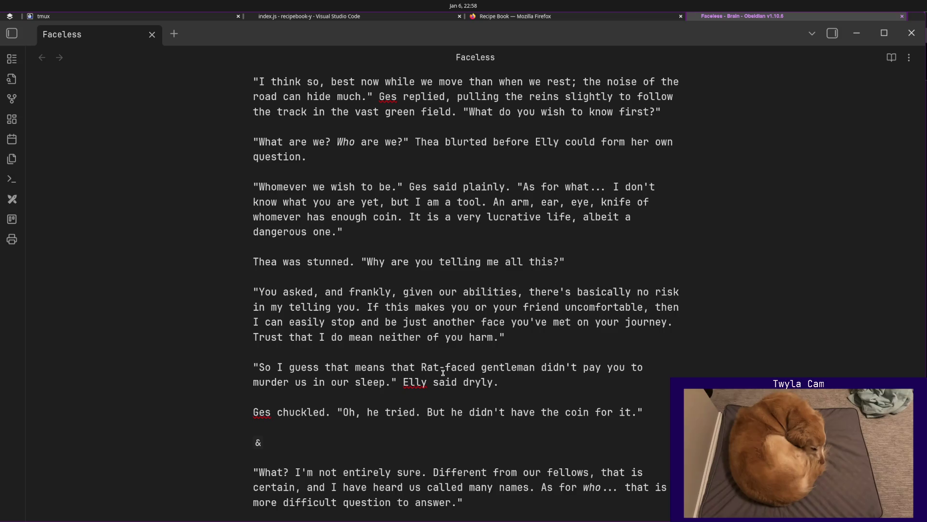
pyautogui.write('"')
pyautogui.press('Return')
pyautogui.press('Return')
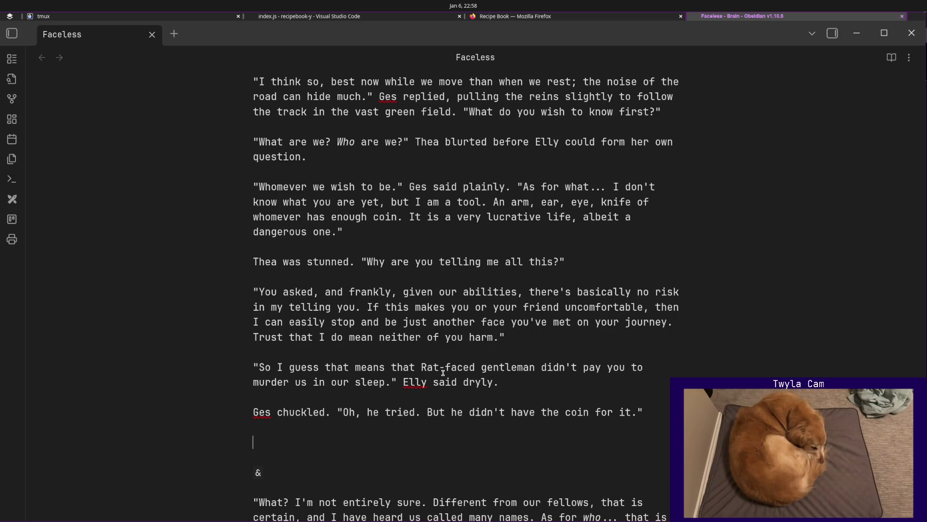
pyautogui.write('He left the ')
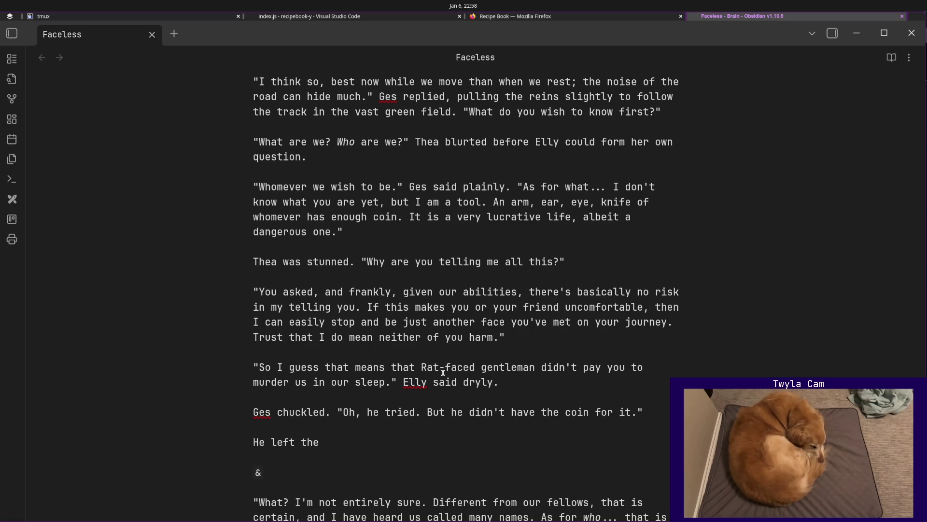
pyautogui.write('pair in stunned sil')
# Narrate that he left the pair in stunned, uncomfortable silence, then turned and smiled warmly; begin Ges's next quote.
pyautogui.press('BackSpace')
pyautogui.write('lence')
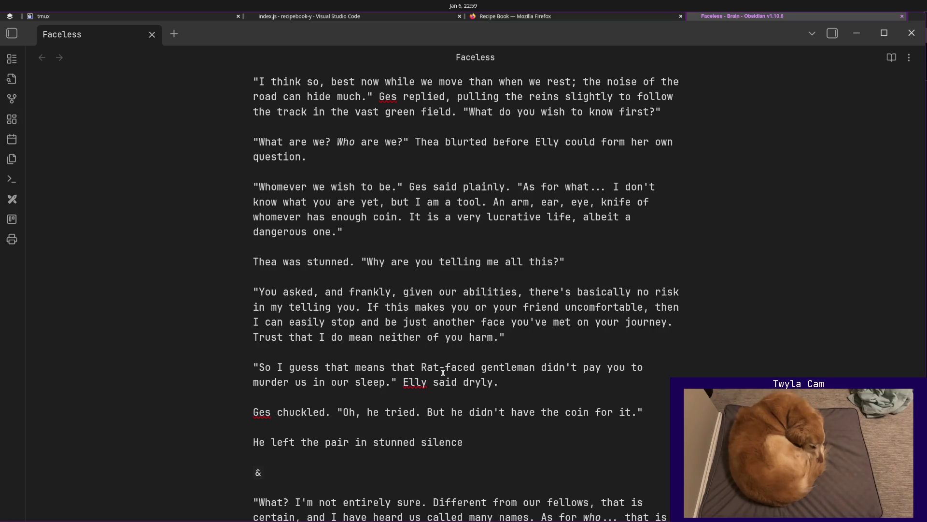
pyautogui.write(', uncomfortable')
pyautogui.press('End')
pyautogui.write('.')
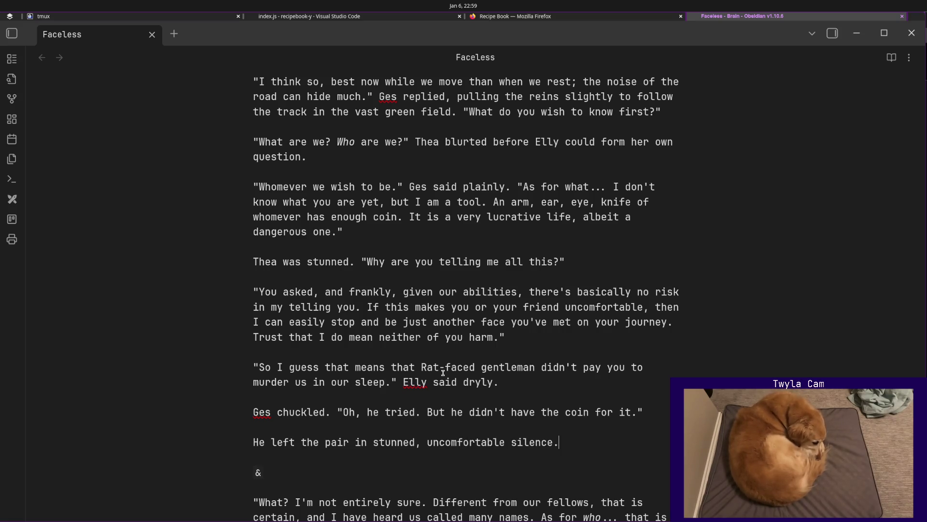
pyautogui.press('Return')
pyautogui.press('Return')
pyautogui.press('BackSpace')
pyautogui.press('BackSpace')
pyautogui.write('he')
pyautogui.press('BackSpace')
pyautogui.press('BackSpace')
pyautogui.write('He turned and smil')
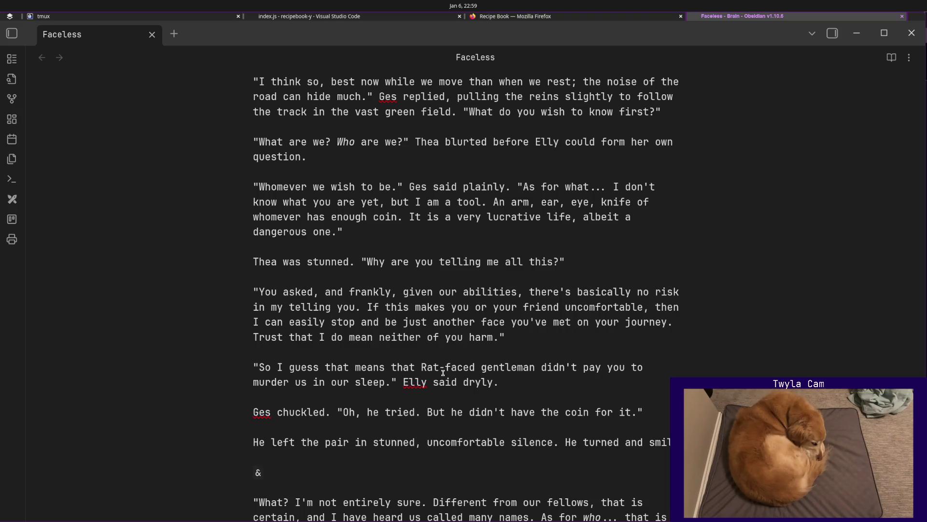
pyautogui.write('ed warmly.')
pyautogui.press('Return')
pyautogui.press('Return')
pyautogui.write('"')
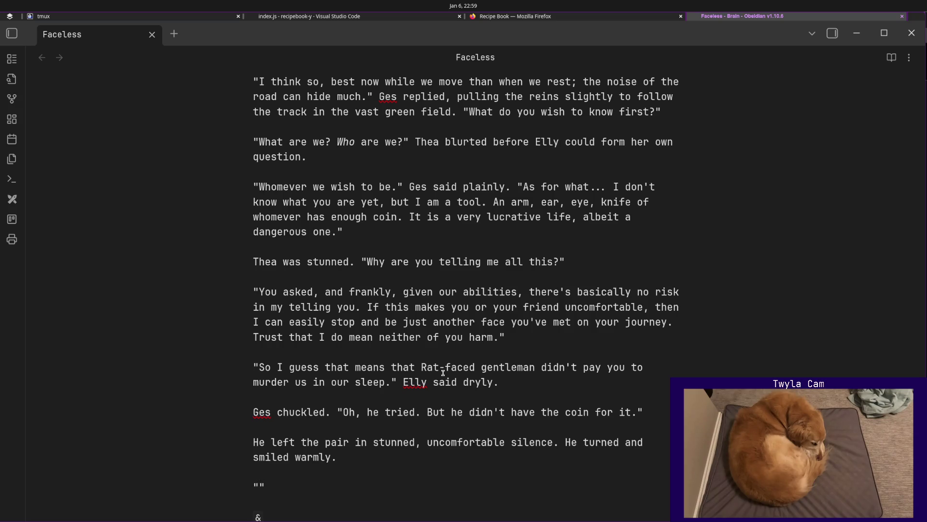
pyautogui.write("But don't worry, I would've")
# Write 'But don't worry, I would sooner leap from a cliff than harm one like me.', replacing the pick-a-fight wording.
pyautogui.press('BackSpace')
pyautogui.press('BackSpace')
pyautogui.write('n')
pyautogui.press('BackSpace')
pyautogui.press('BackSpace')
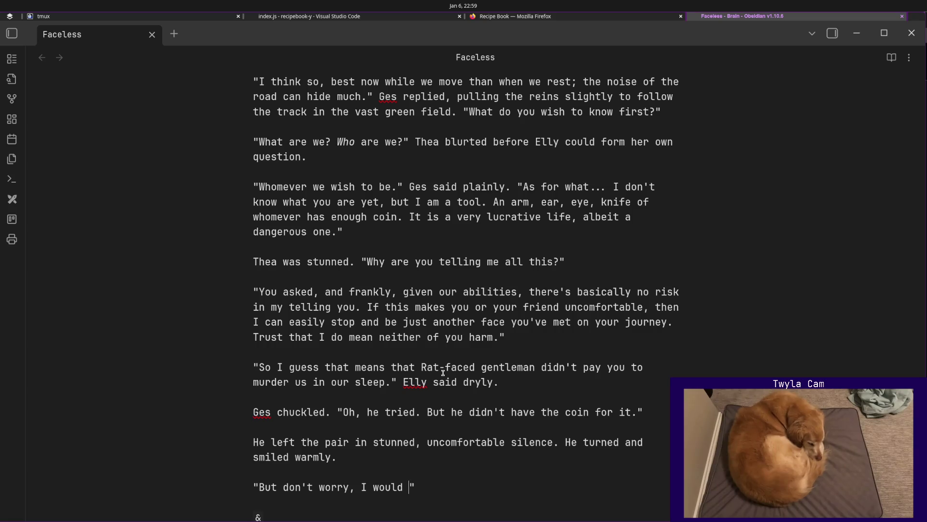
pyautogui.write('fir')
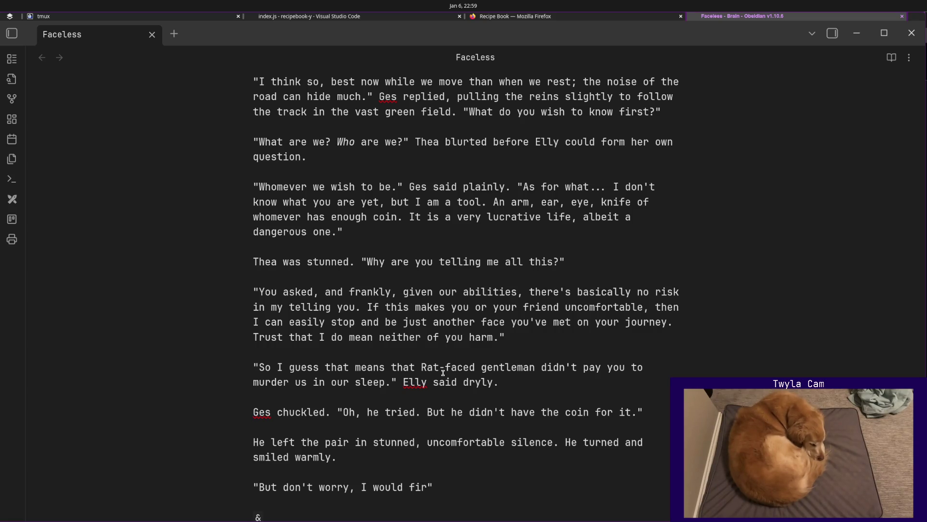
pyautogui.press('BackSpace')
pyautogui.press('BackSpace')
pyautogui.press('BackSpace')
pyautogui.write('rather ')
pyautogui.write('pick a fight with')
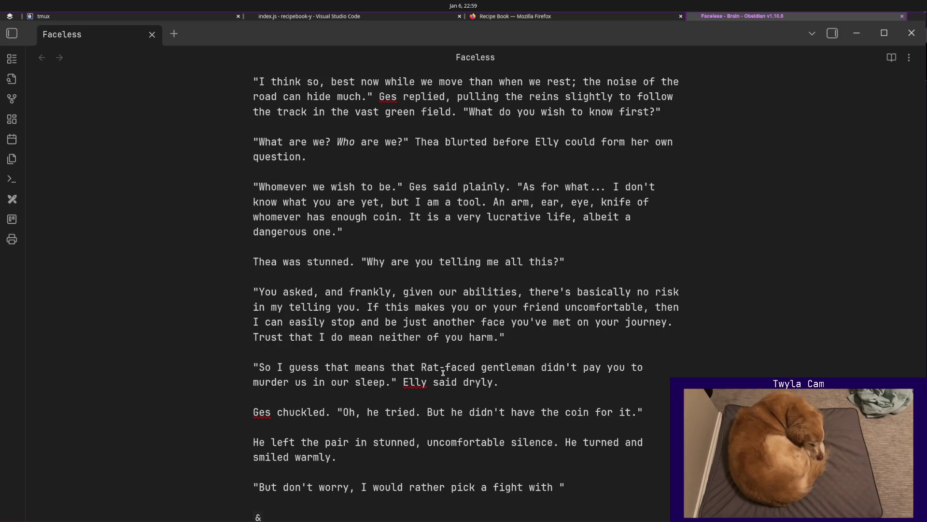
pyautogui.hotkey('shift', 'Home')
pyautogui.hotkey('ctrl', 'shift', 'Right')
pyautogui.hotkey('ctrl', 'shift', 'Right')
pyautogui.hotkey('ctrl', 'shift', 'Right')
pyautogui.hotkey('ctrl', 'shift', 'Right')
pyautogui.hotkey('ctrl', 'shift', 'Right')
pyautogui.hotkey('ctrl', 'shift', 'Right')
pyautogui.hotkey('ctrl', 'shift', 'Right')
pyautogui.hotkey('shift', 'Right')
pyautogui.write('I would sooner ')
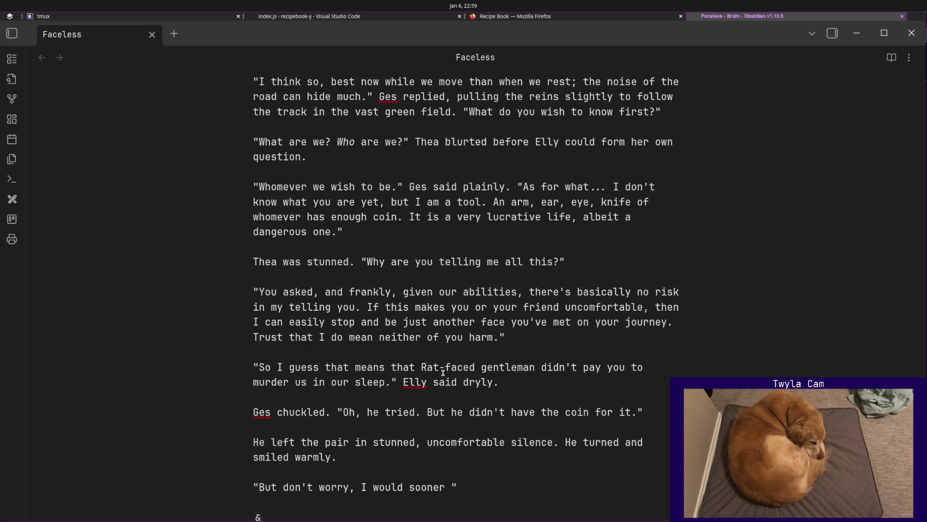
pyautogui.write('leap from a cliff than harm one of')
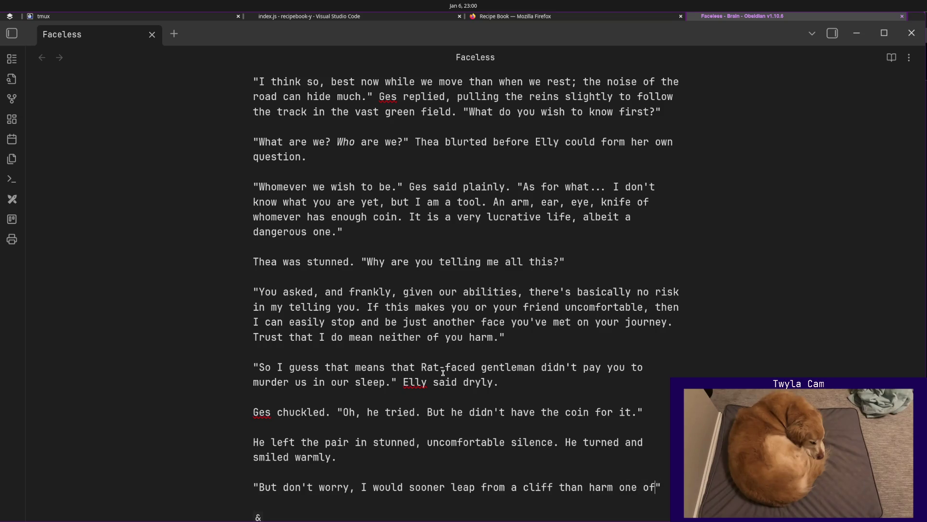
pyautogui.press('BackSpace')
pyautogui.press('BackSpace')
pyautogui.write('like ')
pyautogui.write('me.')
pyautogui.scroll(-5, 442, 372)
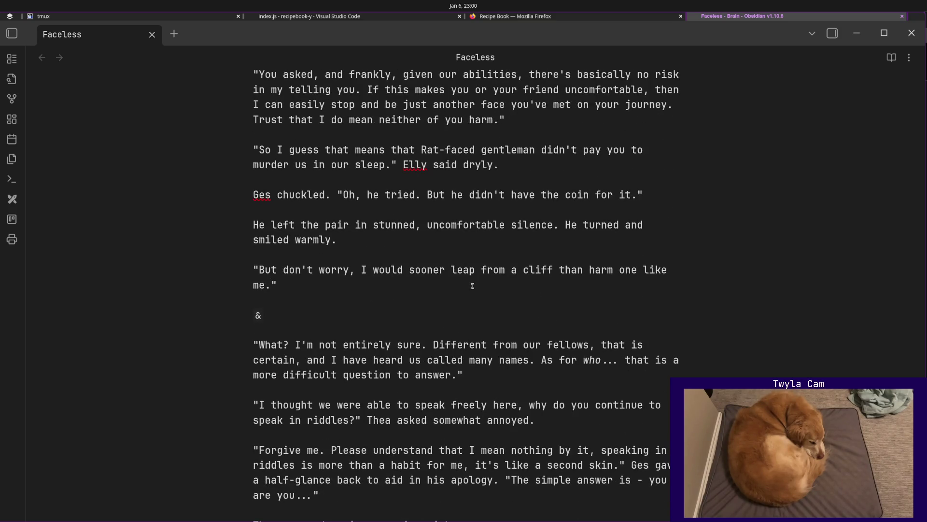
pyautogui.write('His money was no good')
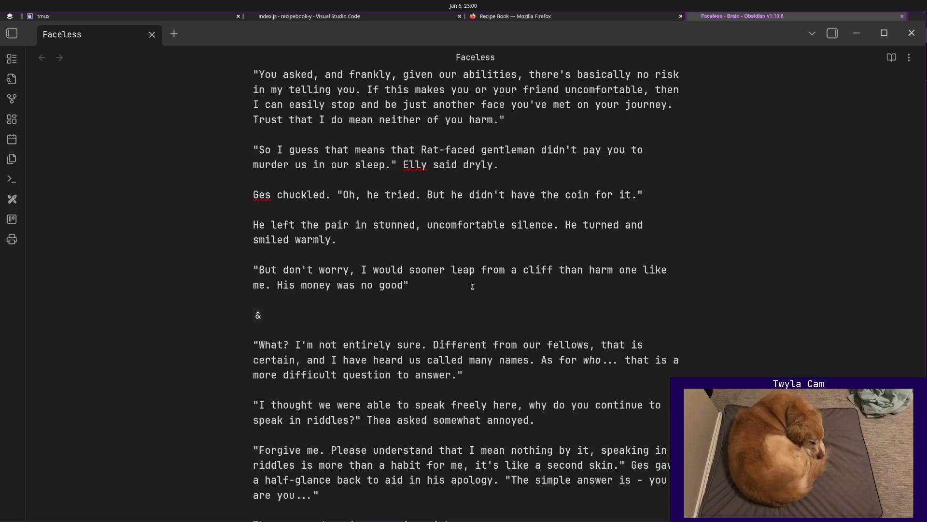
pyautogui.write('.')
# Add 'His money was no good - at least where you two are concerned.' after 'like me.'.
pyautogui.press('BackSpace')
pyautogui.write('- at least where you two are concerned.')
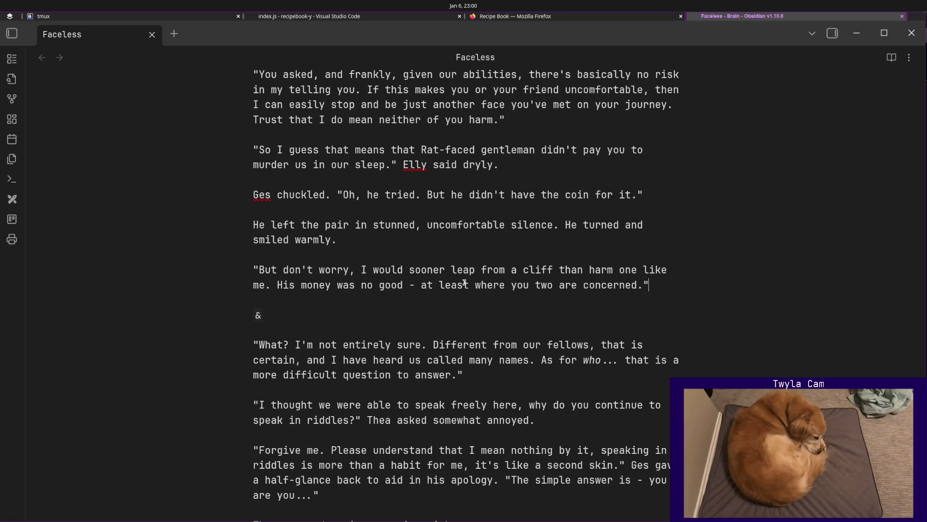